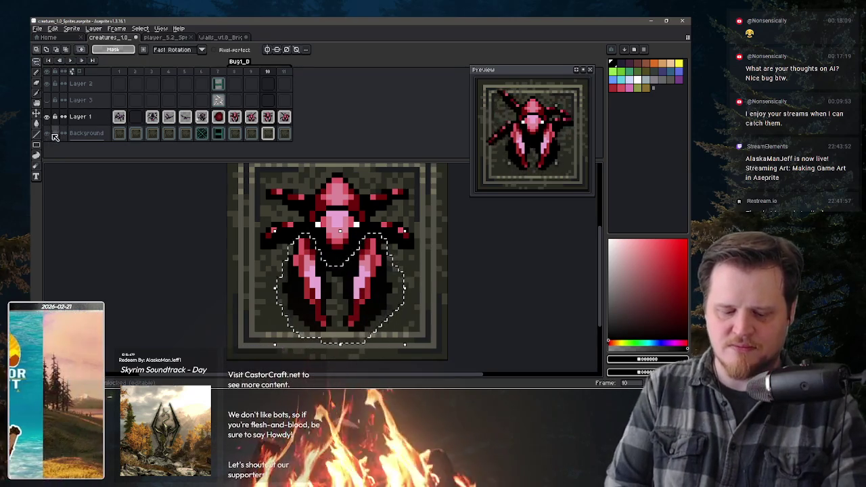
Hide the Background layer, take the pencil, and review the bug's poses in frames 8, 10 and 11
click(47, 132)
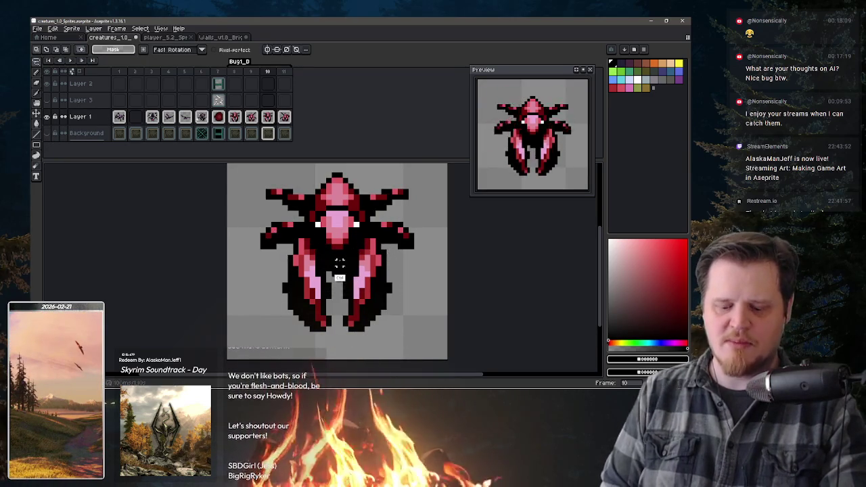
key(b)
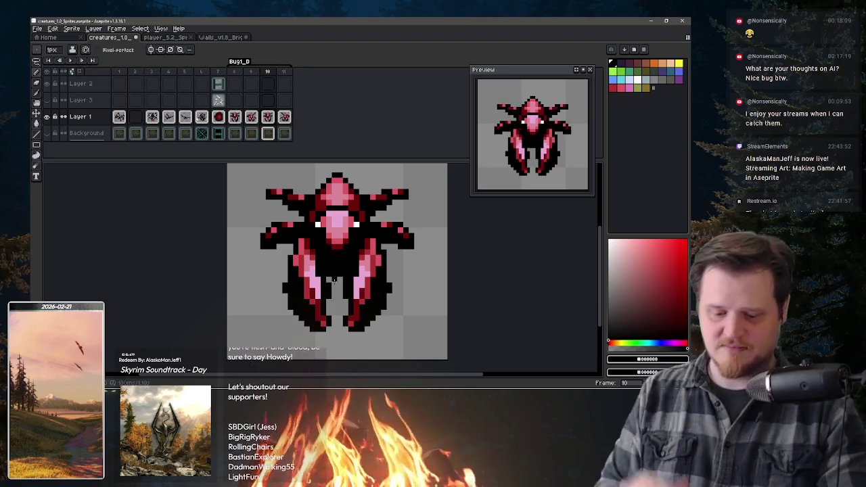
key(Left)
key(Left)
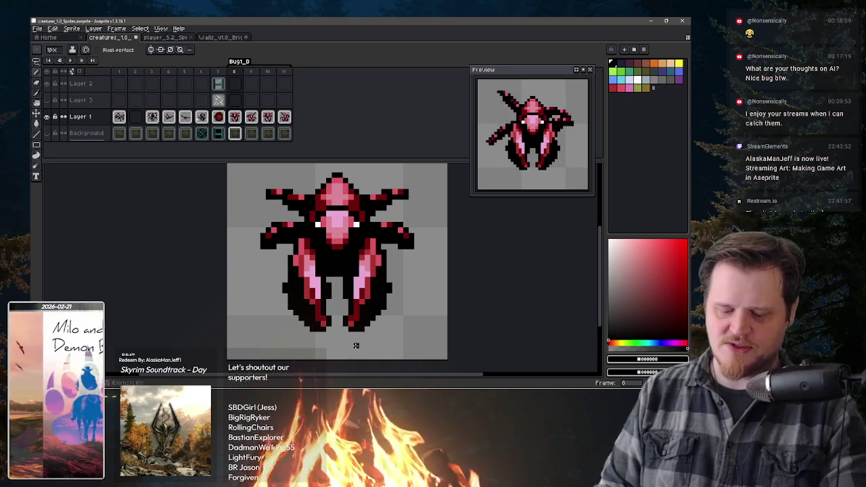
click(268, 117)
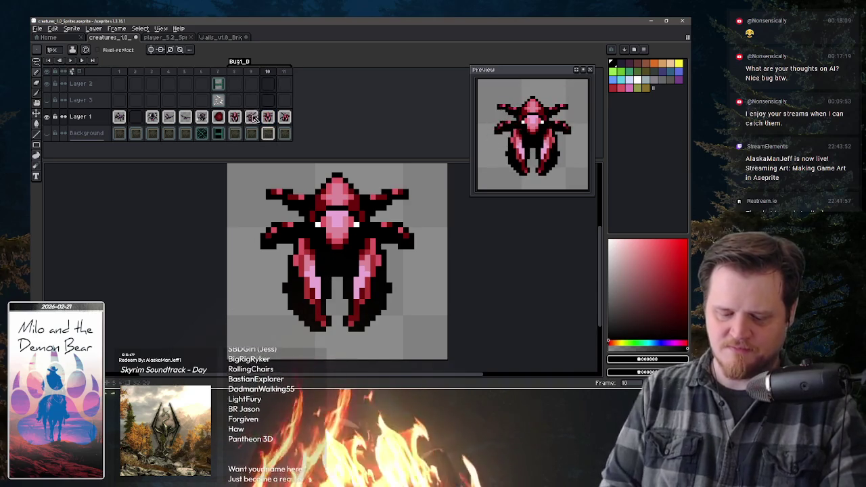
click(284, 119)
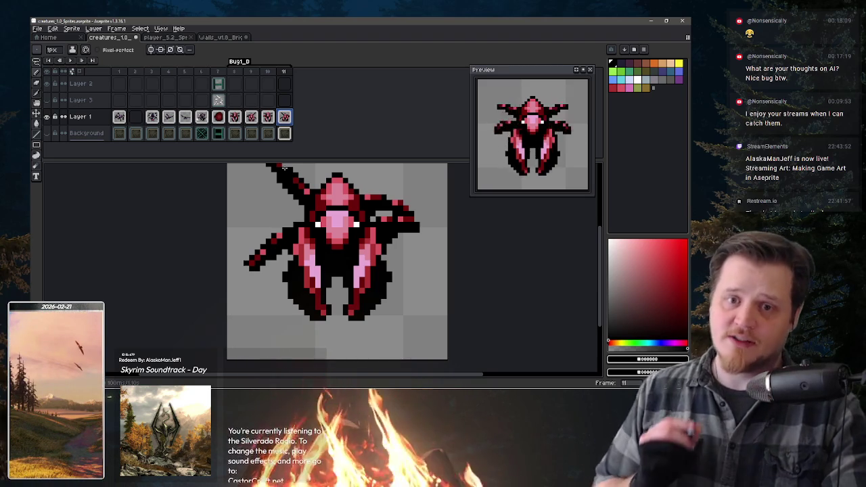
On frame 8, add a white body stroke and lasso-select the bug's lower body, nudging it down and back
key(Left)
key(Left)
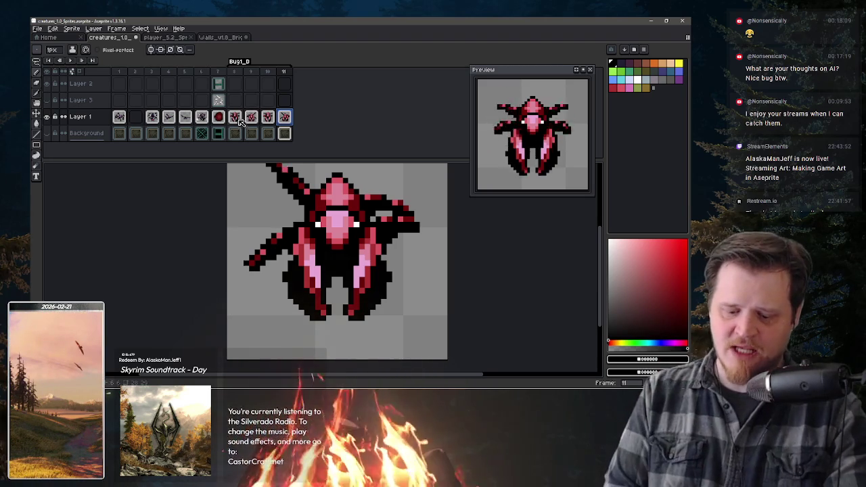
key(Left)
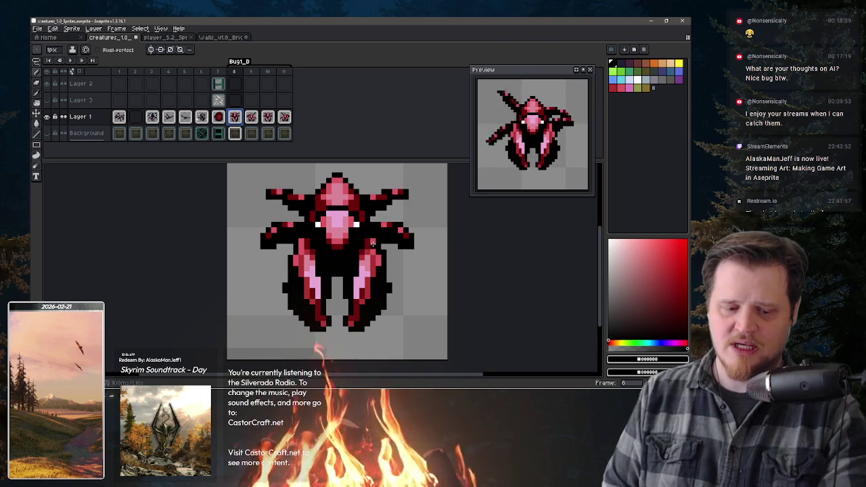
key(w)
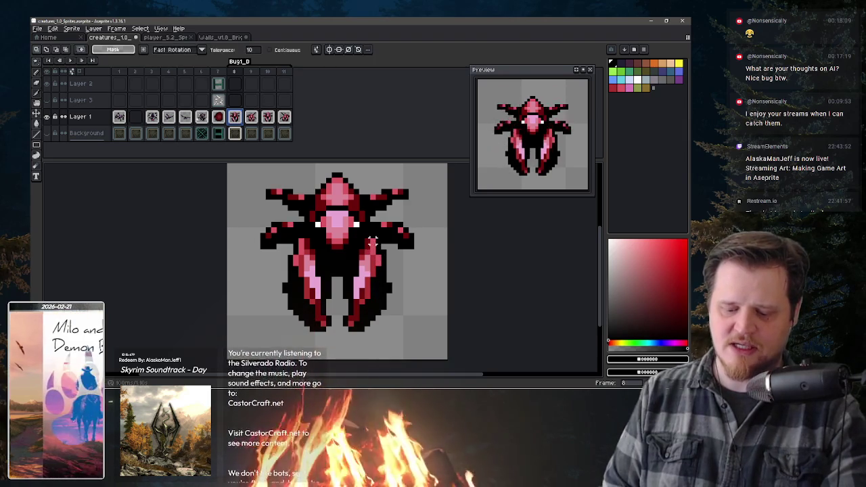
key(b)
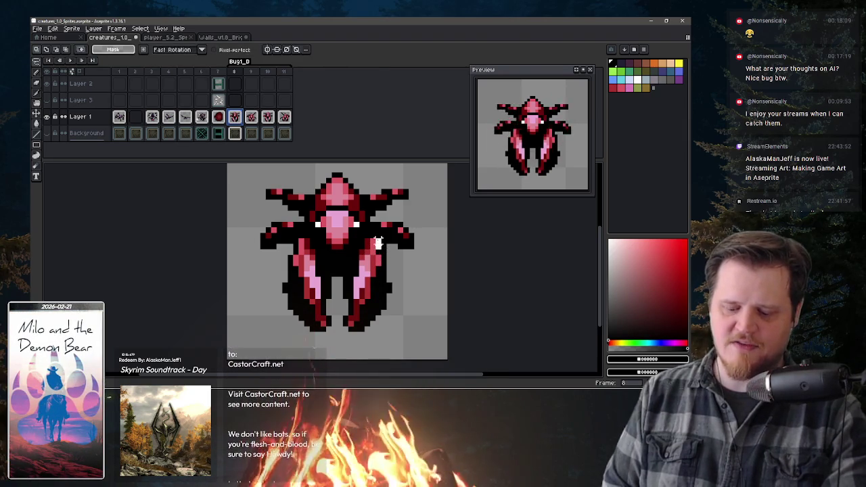
drag(334, 257, 300, 234)
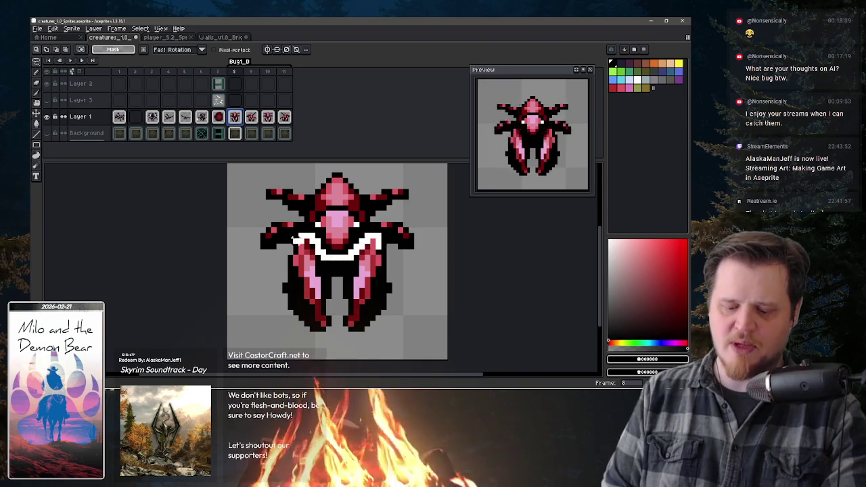
drag(279, 272, 398, 264)
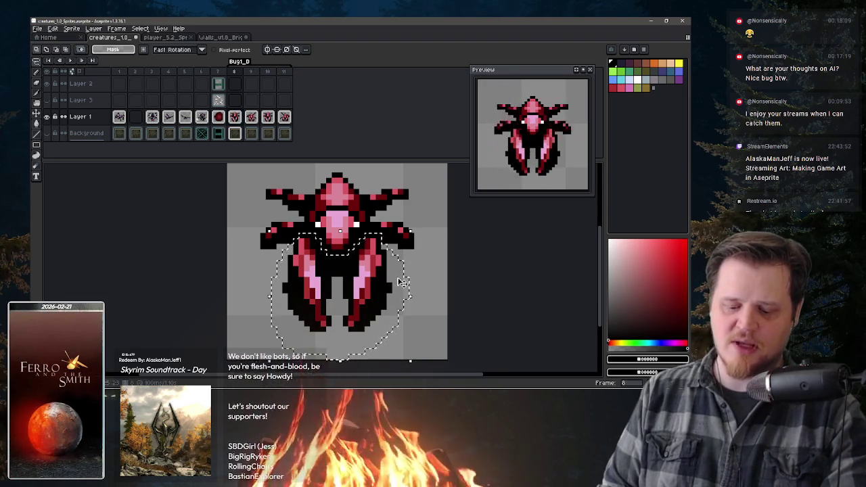
key(v)
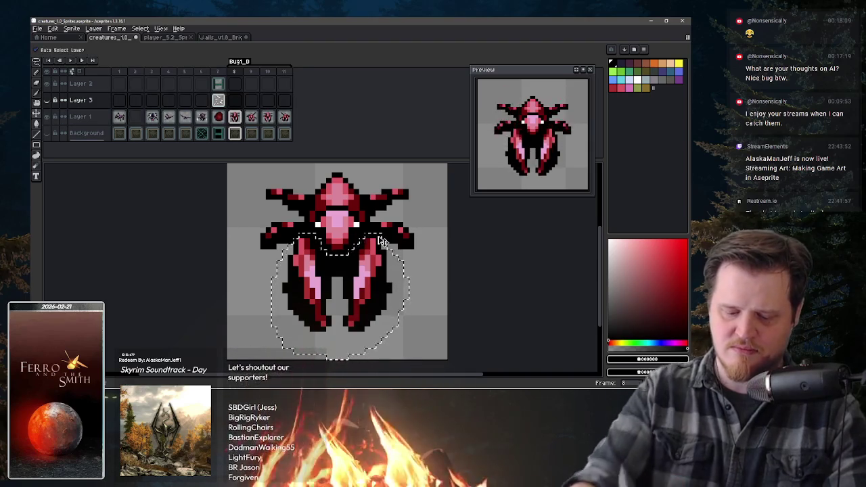
click(235, 119)
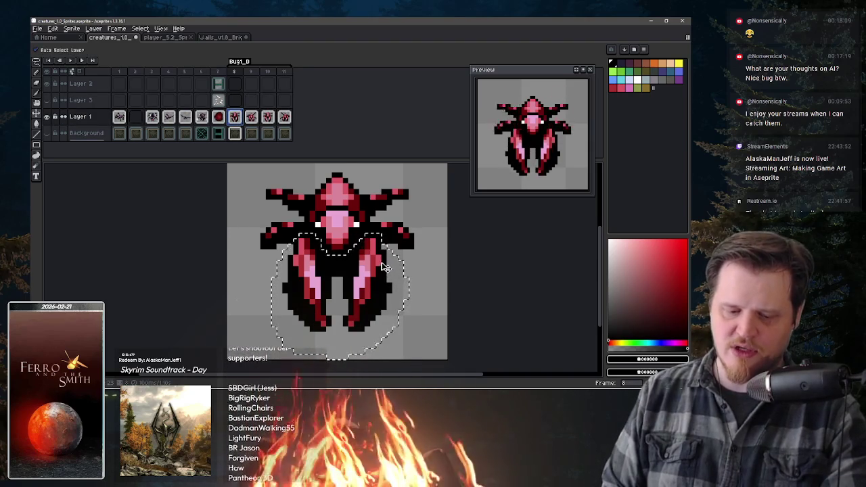
key(Down)
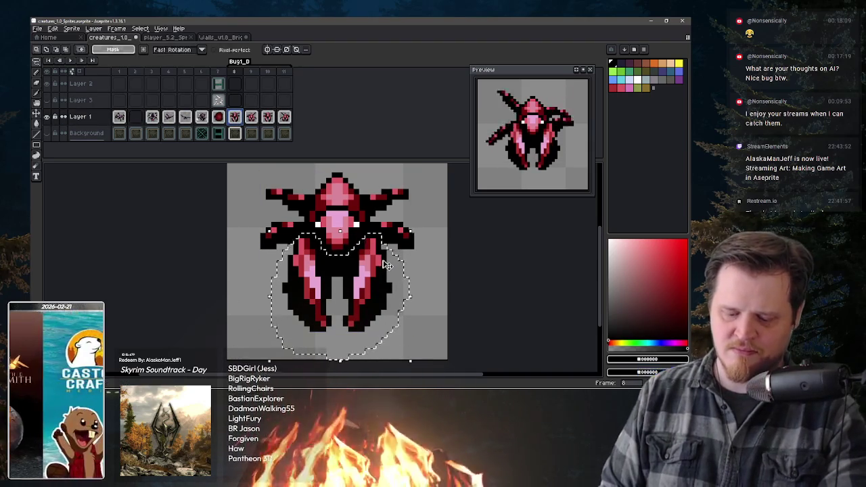
key(Up)
Copy all of frame 8 and paste it into frame 10 after clearing its old drawing
key(ctrl+a)
key(Return)
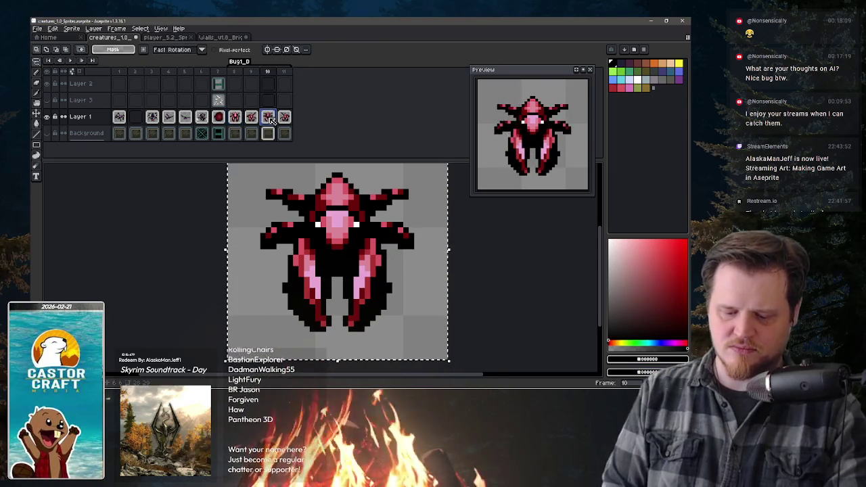
key(Delete)
key(ctrl+v)
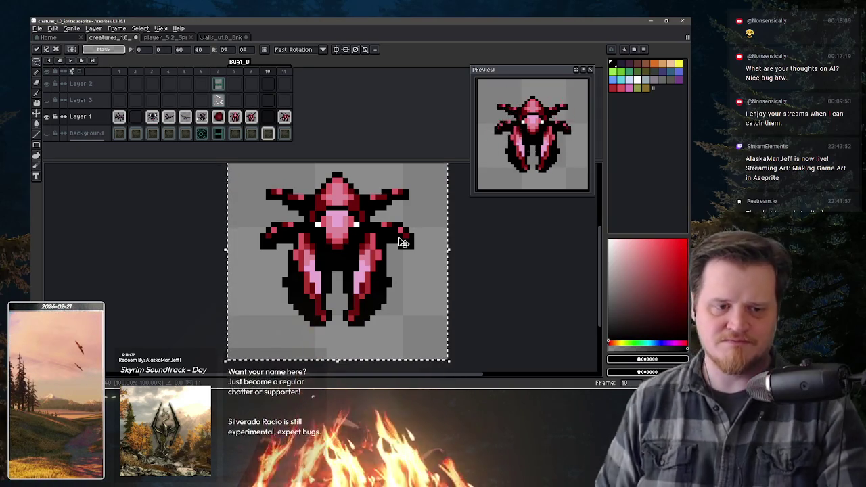
Commit the pasted bug in frame 10 and flip between frames 8 to 11 to compare poses
key(Return)
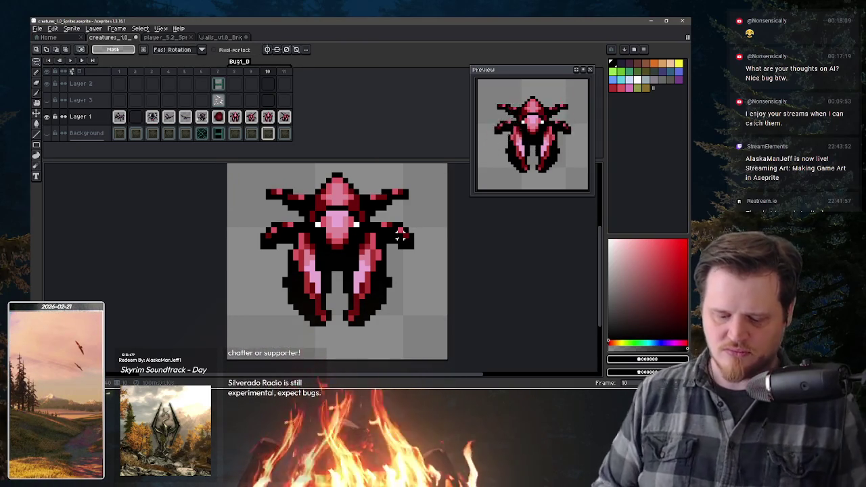
key(comma)
key(period)
key(comma)
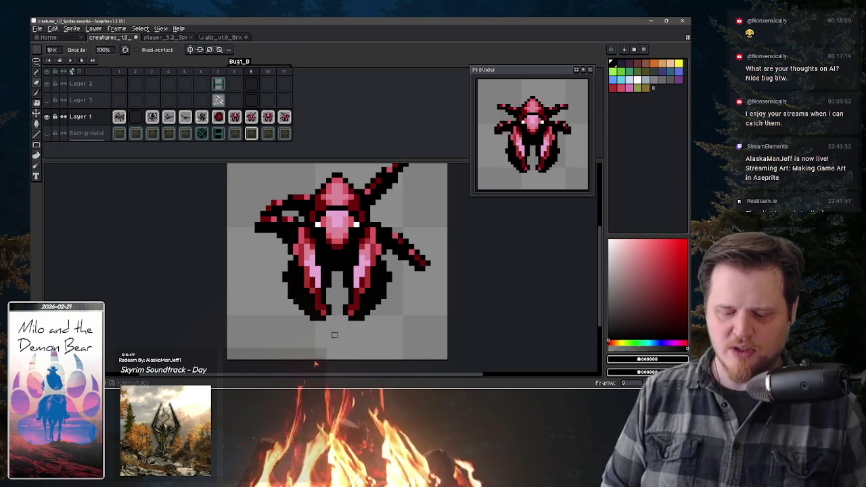
key(period)
key(period)
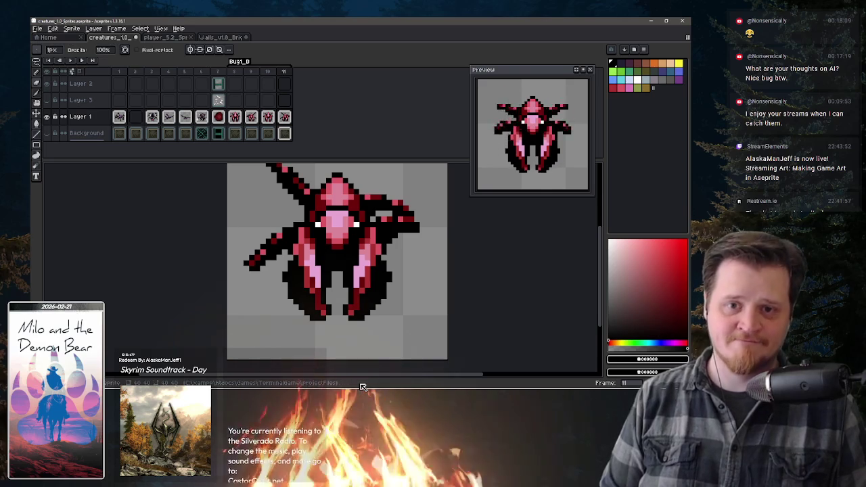
key(period)
key(comma)
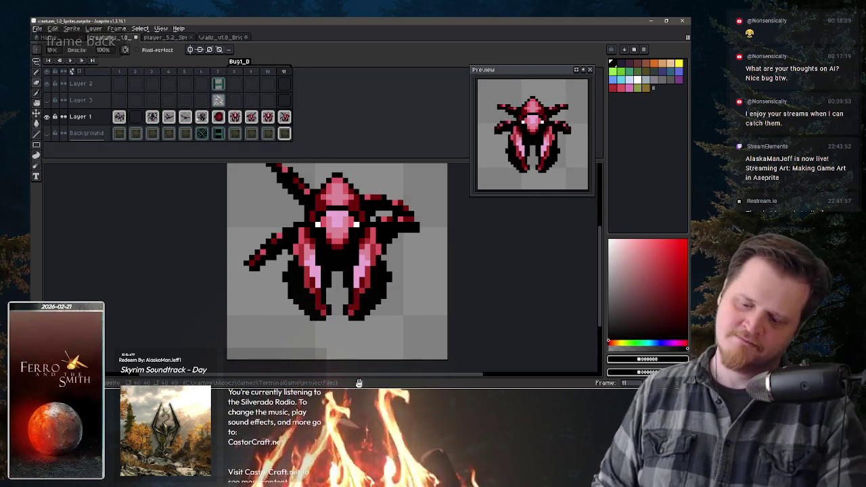
key(comma)
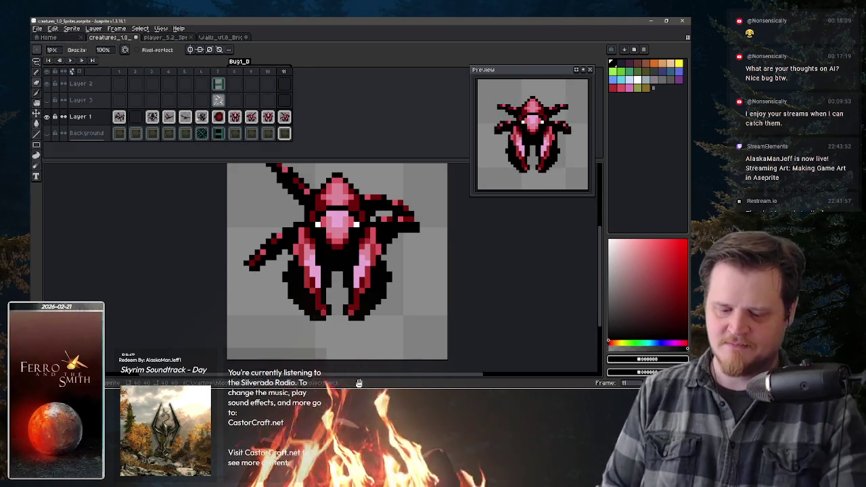
key(comma)
key(comma)
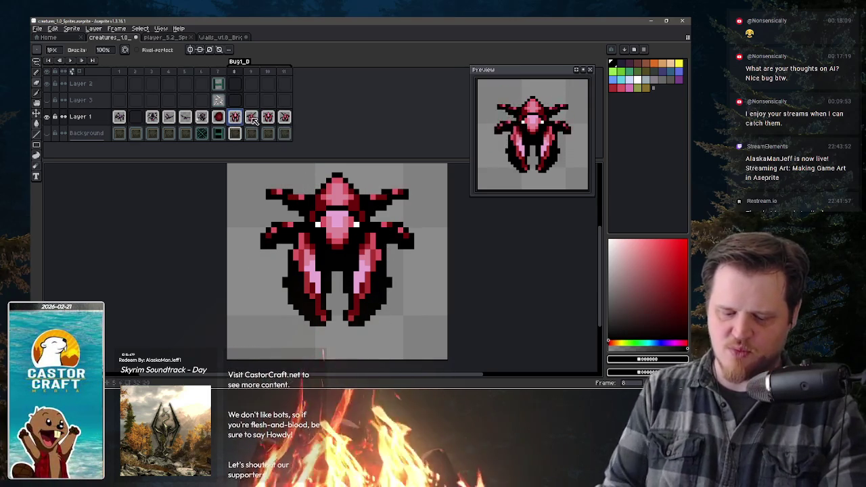
Erase the dark pixels along the left leg edge on frame 9, then move to frame 11
key(period)
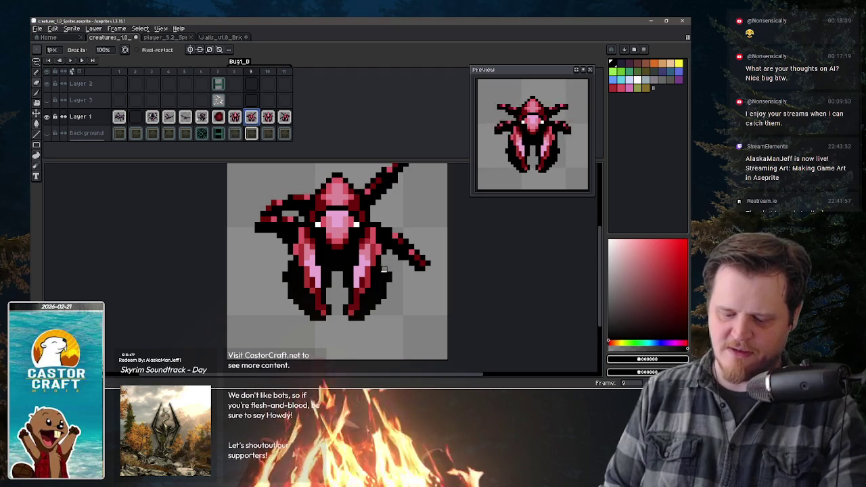
key(Escape)
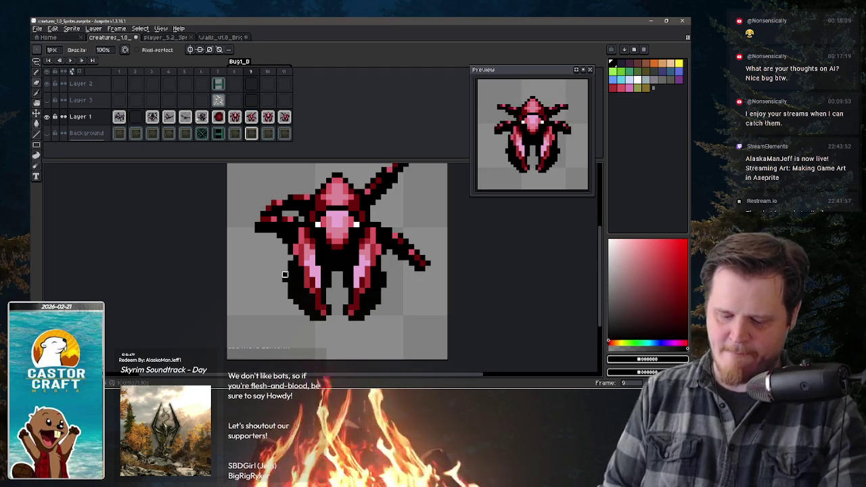
drag(290, 263, 284, 296)
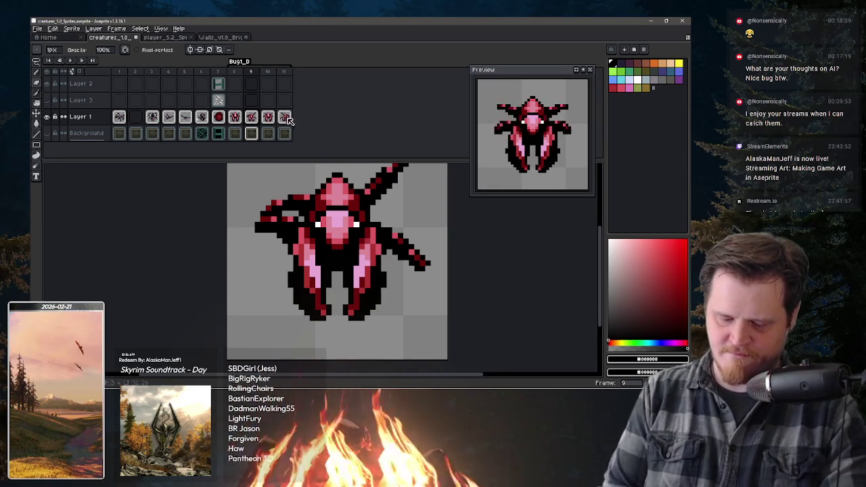
key(Right)
key(Right)
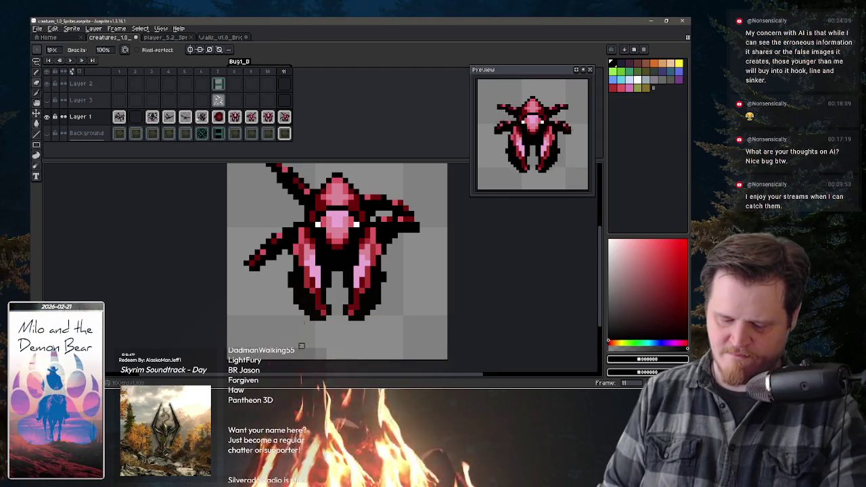
key(e)
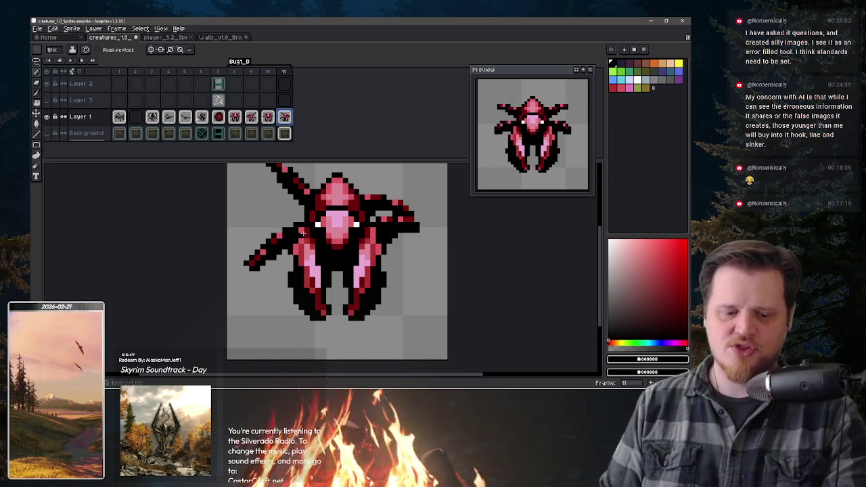
key(alt+n)
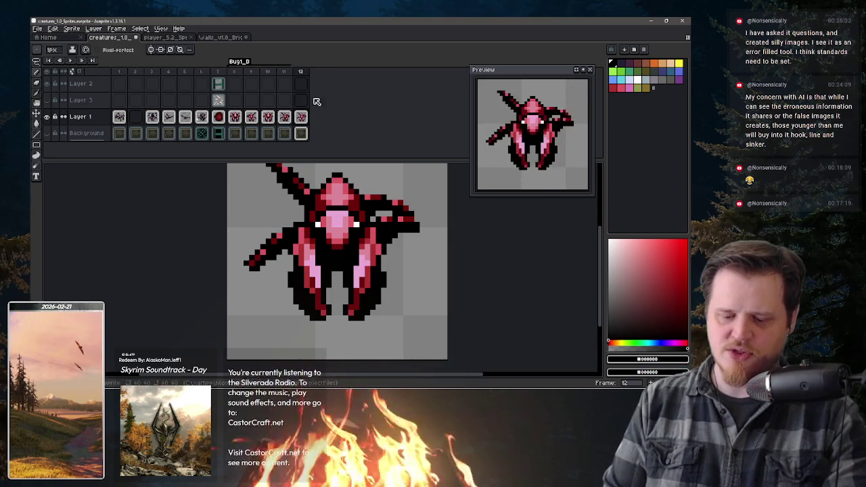
Add two new frames and create a new tag on frame 12
key(alt+n)
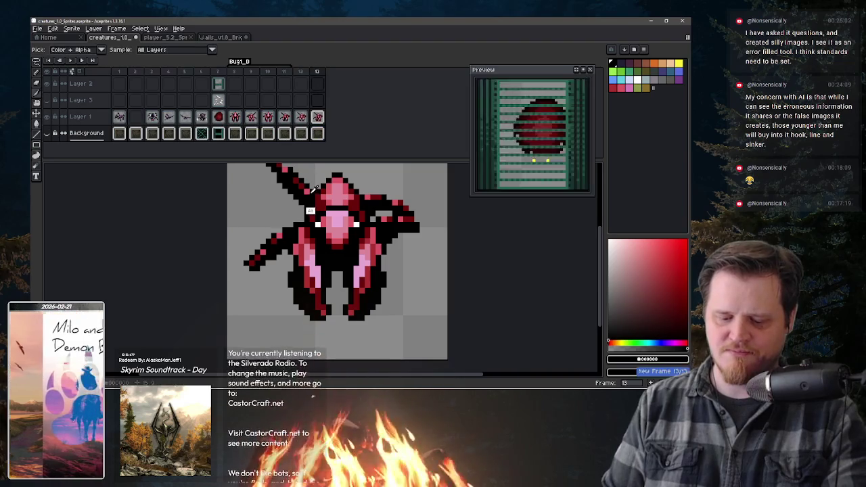
key(alt+n)
key(alt+n)
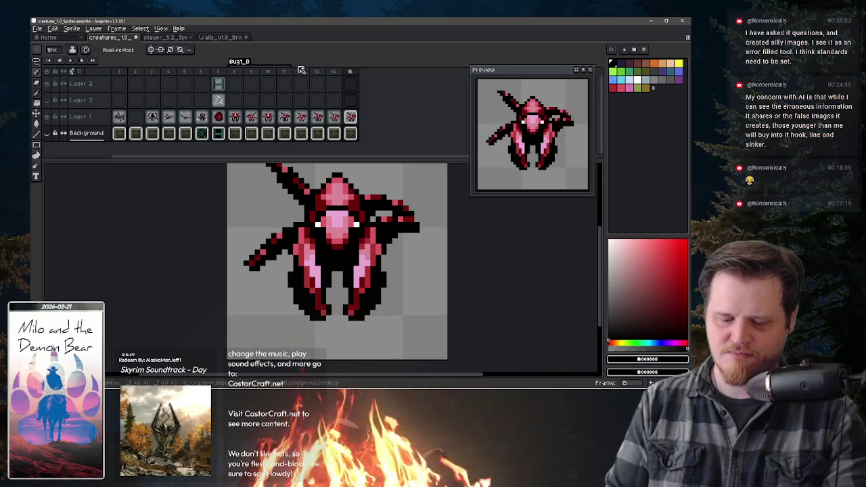
click(303, 73)
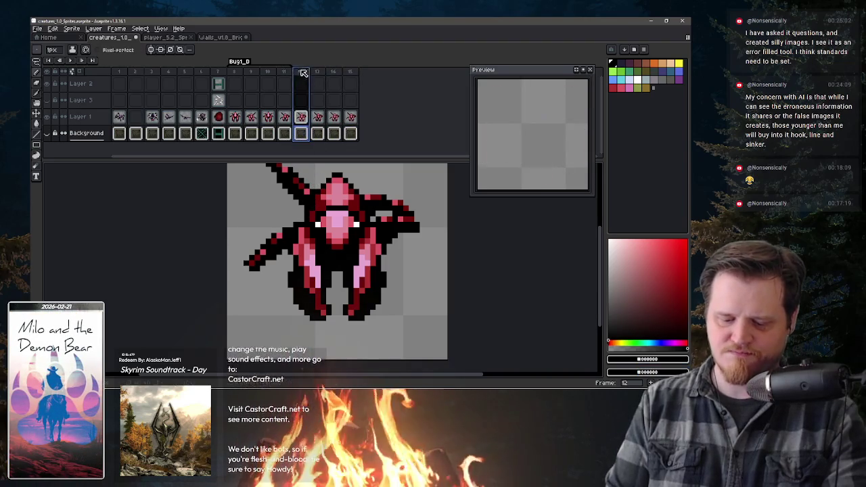
click(116, 29)
mouse_move(120, 105)
click(261, 115)
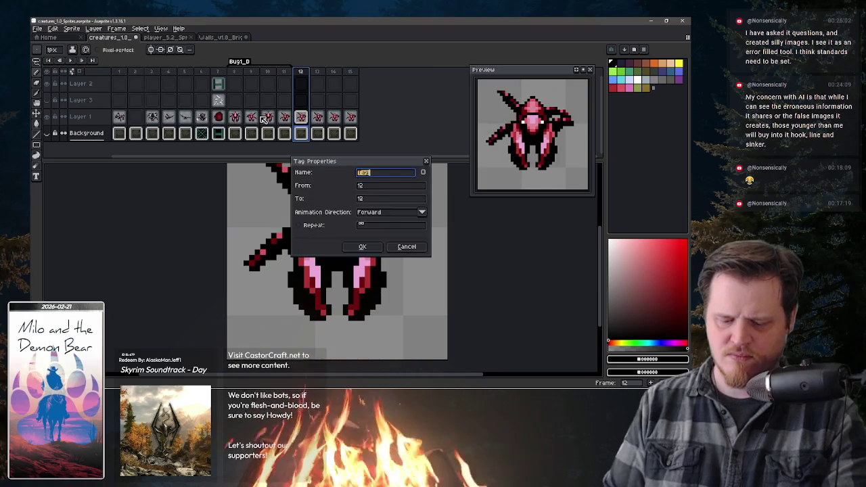
Name the new tag 'Bug1_U', confirm it, and clear the frame selection
text(B)
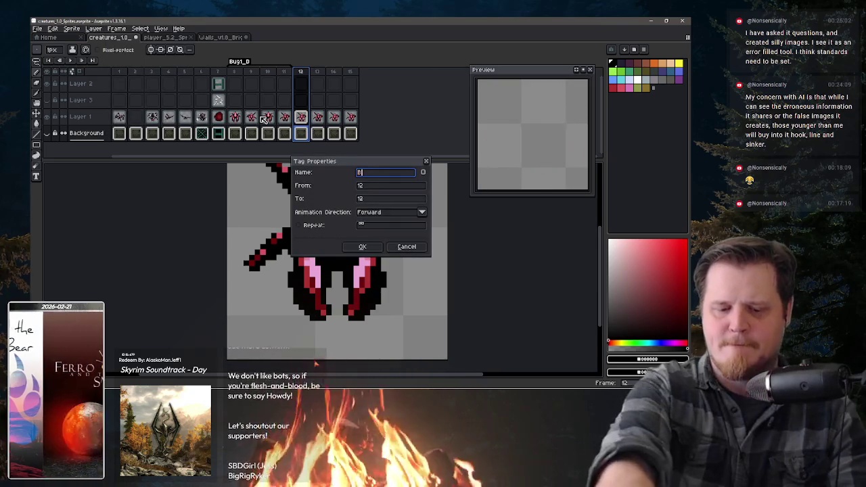
text(ug_1_)
key(BackSpace)
text(U)
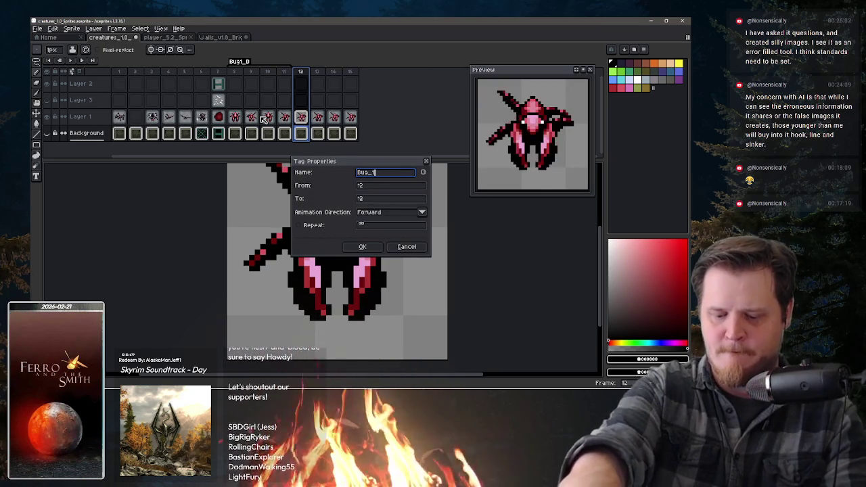
key(BackSpace)
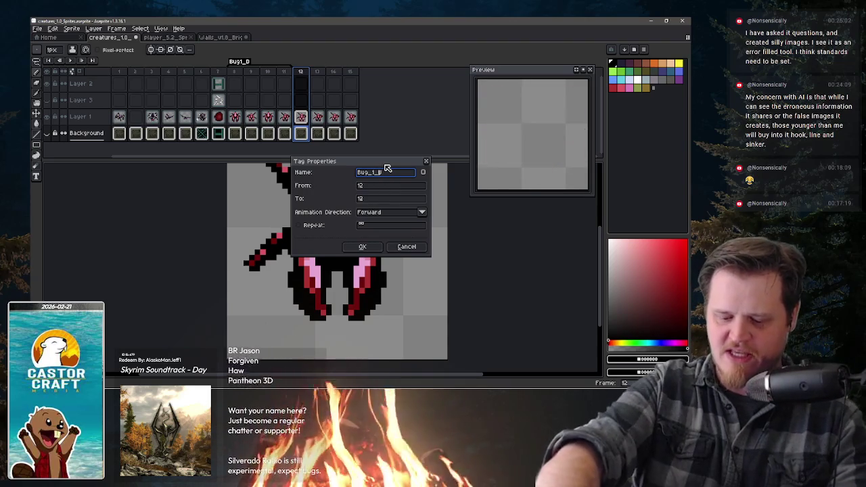
key(Tab)
key(Tab)
key(Tab)
key(shift+Tab)
key(shift+Tab)
key(shift+Tab)
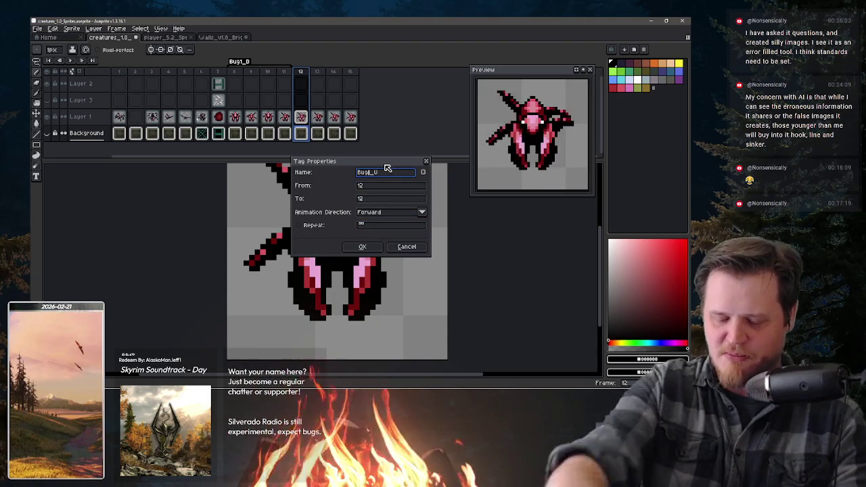
text(Bug1_U)
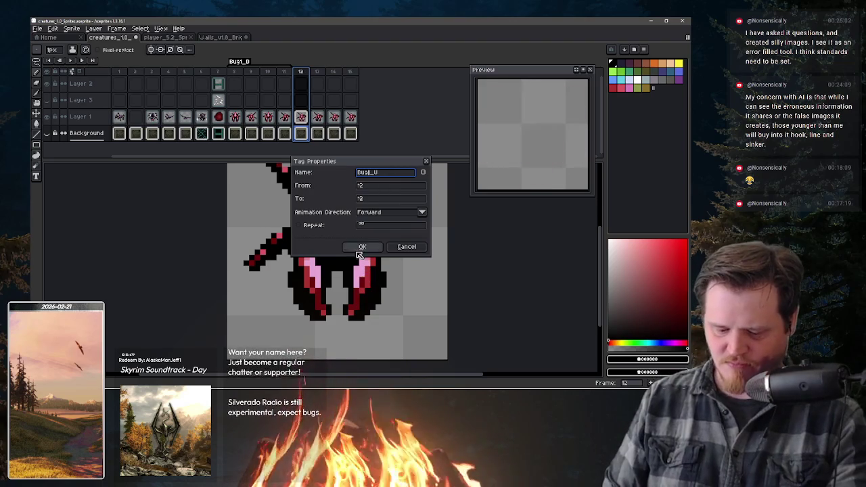
click(364, 248)
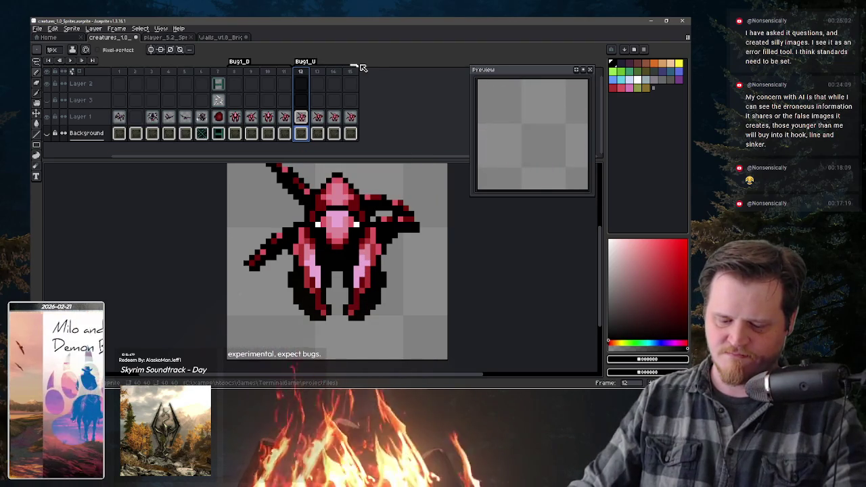
click(303, 130)
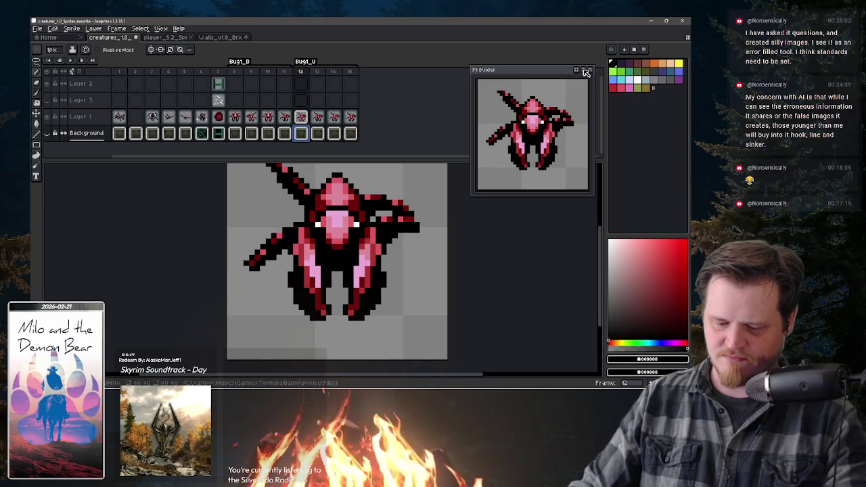
click(318, 120)
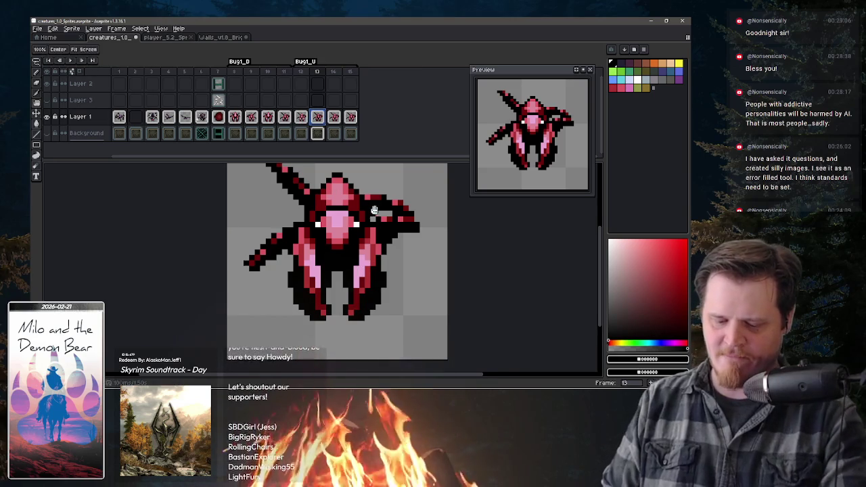
click(299, 125)
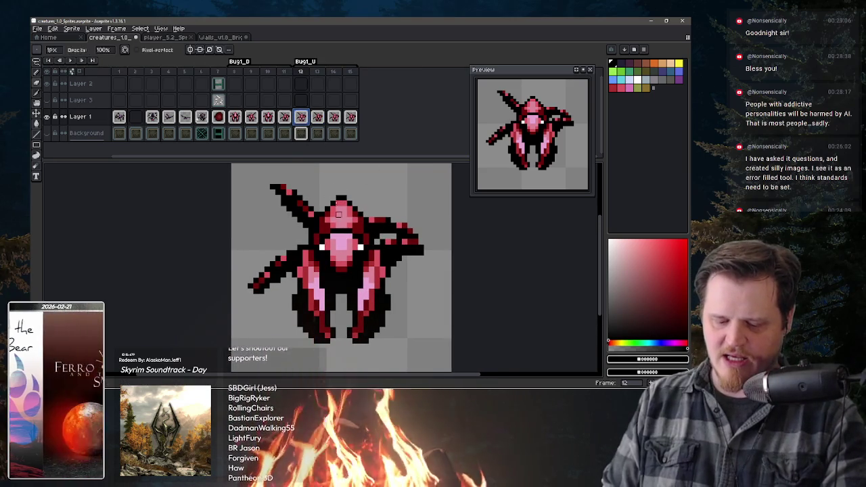
Lower Layer 1's opacity in Layer Properties, then make Layer 3 on frame 12 the drawing target
click(302, 101)
key(Down)
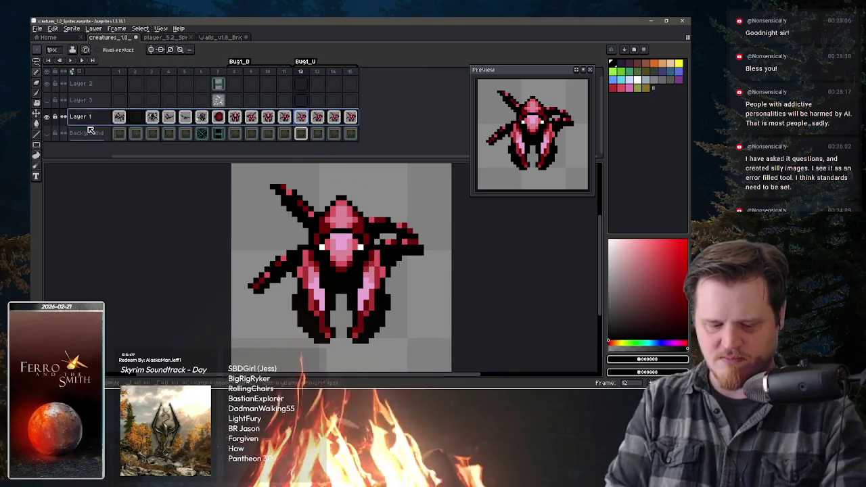
key(shift+p)
click(346, 224)
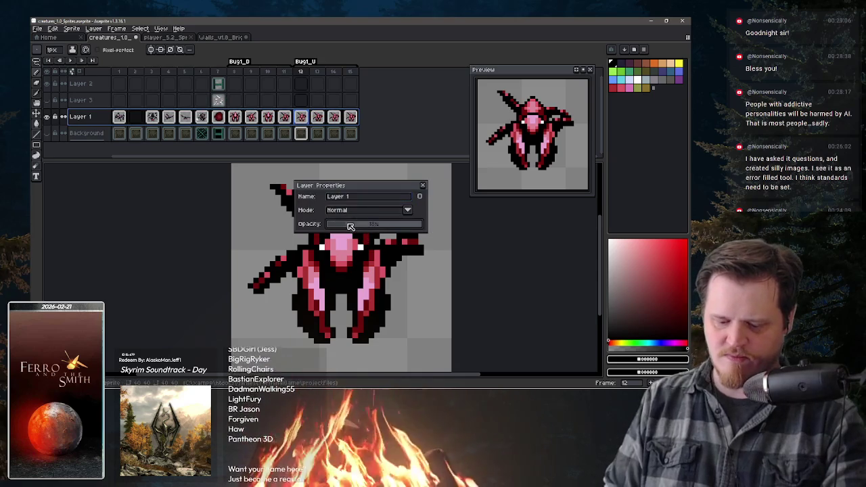
click(423, 185)
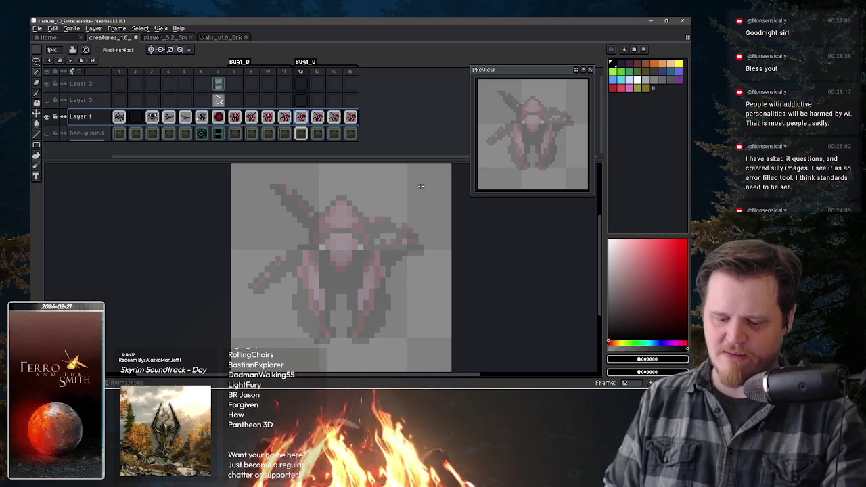
click(301, 101)
key(alt)
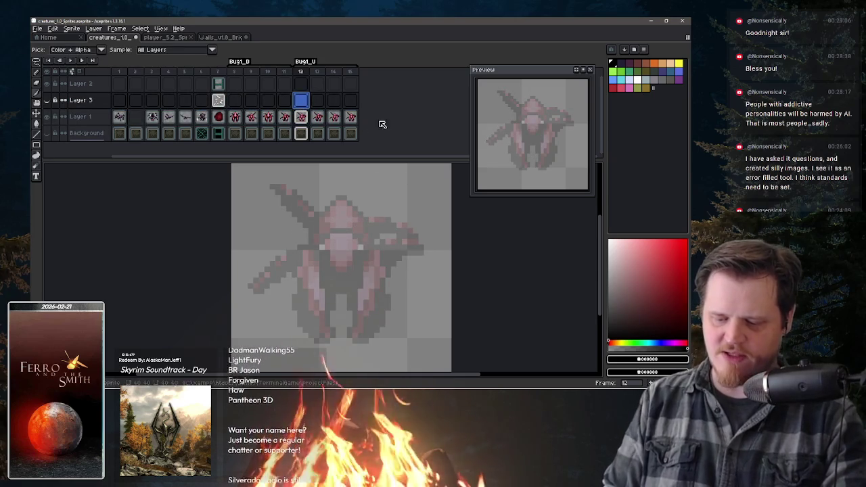
click(611, 63)
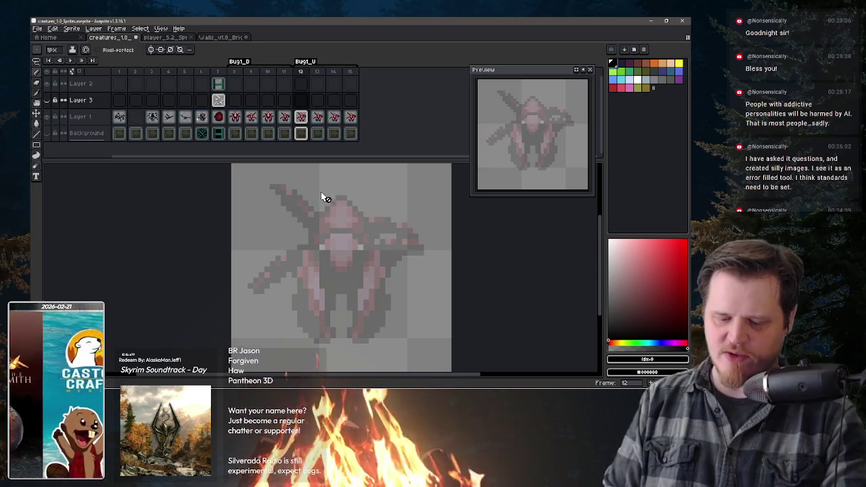
click(301, 100)
click(300, 84)
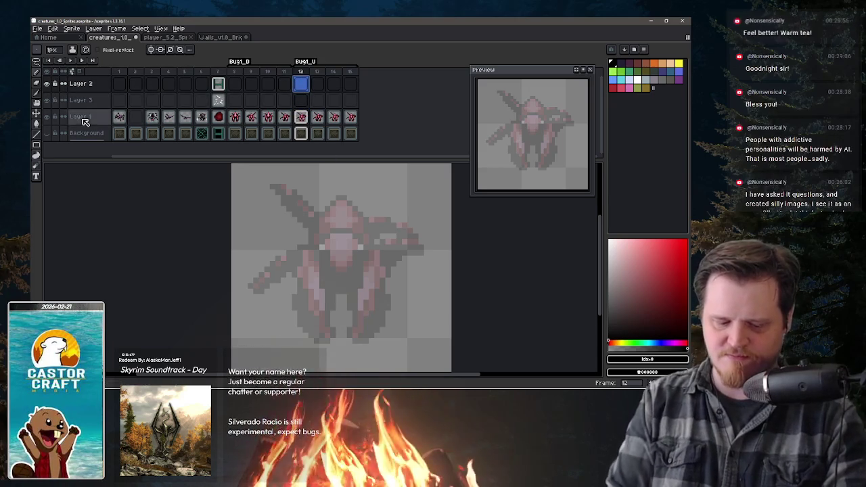
click(302, 102)
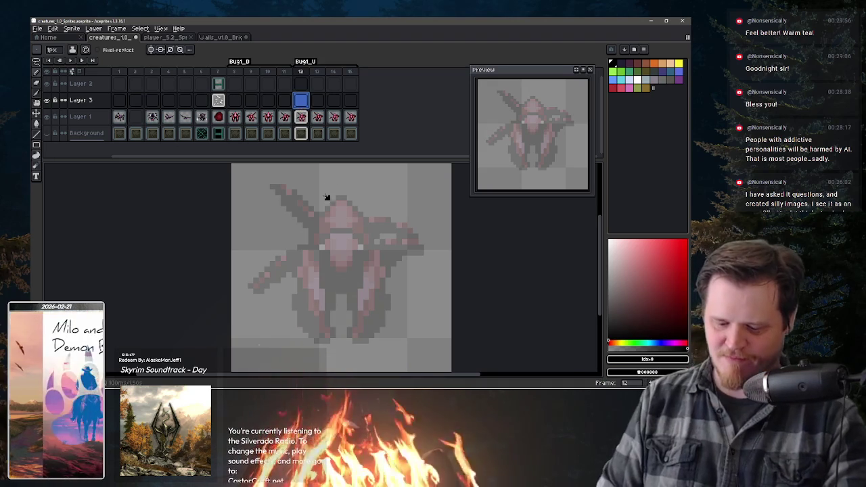
drag(326, 195, 337, 180)
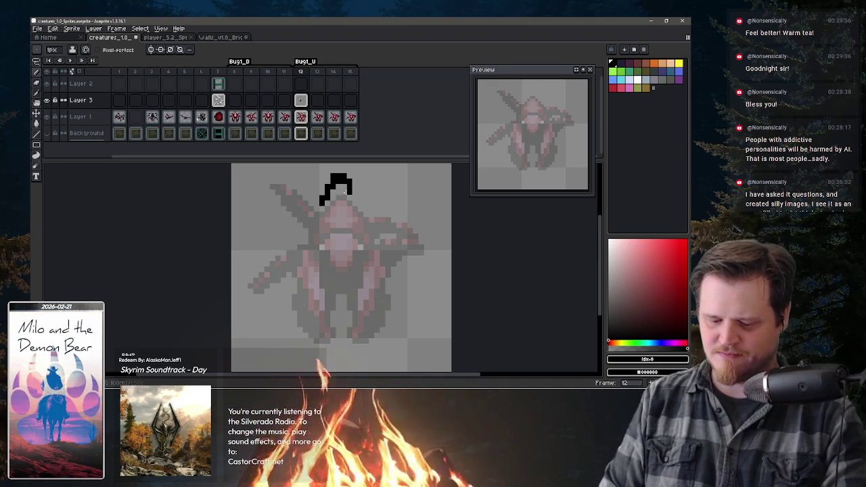
Draw the mirrored black head, pointed neck, body, antennae and upper limbs on Layer 3
drag(342, 201, 354, 196)
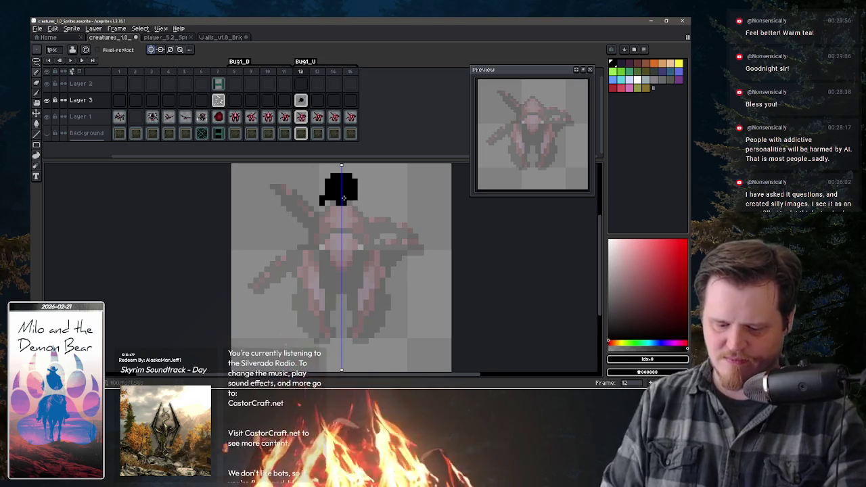
mouse_move(348, 185)
mouse_down()
mouse_move(354, 195)
mouse_move(355, 176)
mouse_up()
key(shift+u)
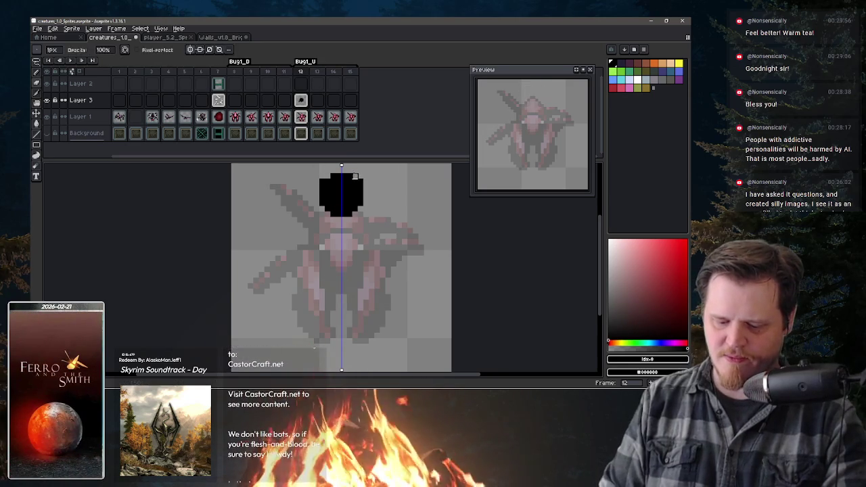
key(b)
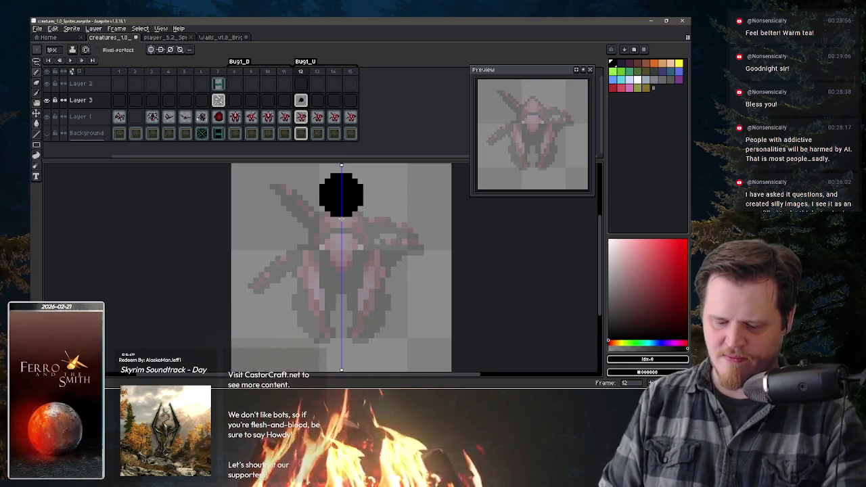
drag(342, 213, 342, 228)
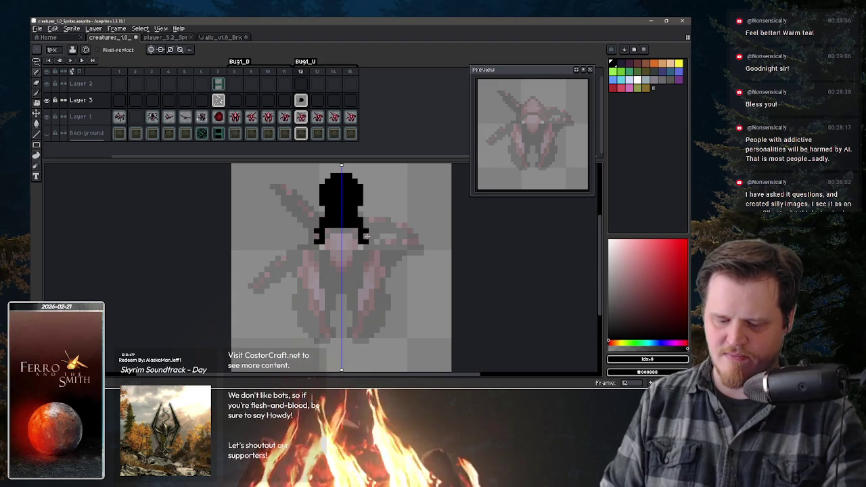
mouse_move(368, 255)
mouse_down()
mouse_move(368, 296)
mouse_move(344, 316)
mouse_move(325, 260)
mouse_move(366, 272)
mouse_up()
click(361, 247)
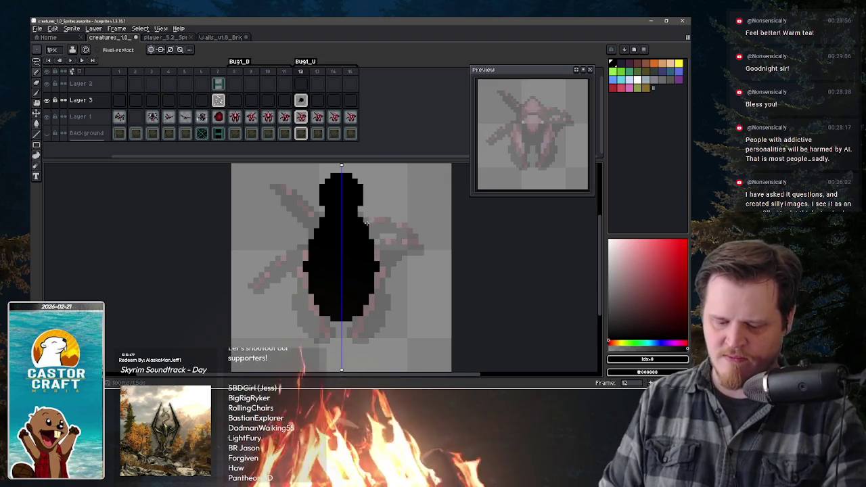
drag(383, 180, 376, 221)
click(362, 210)
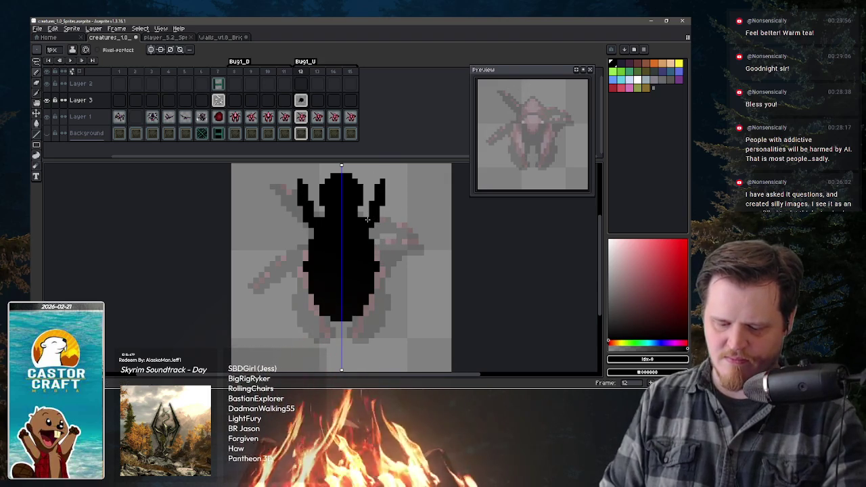
mouse_move(381, 196)
mouse_down()
mouse_move(389, 223)
mouse_move(376, 235)
mouse_move(391, 211)
mouse_move(377, 253)
mouse_up()
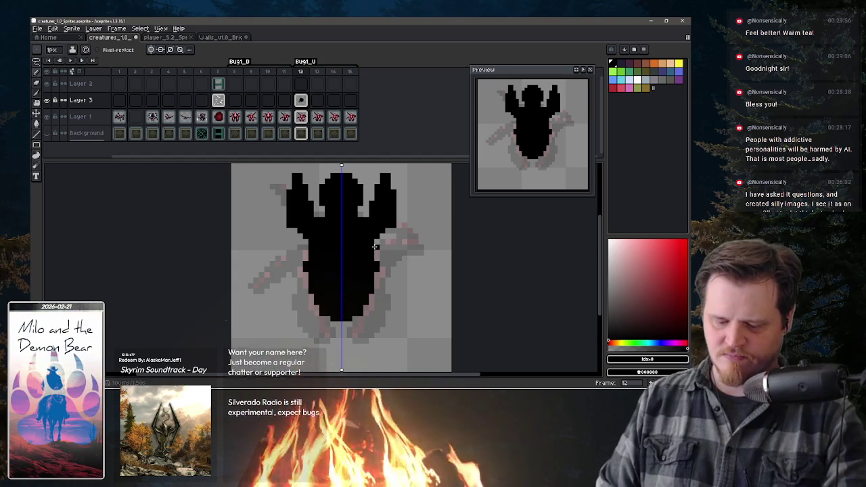
Draw the mirrored middle and rear pairs of black legs
mouse_move(406, 243)
mouse_down()
mouse_move(381, 247)
mouse_move(423, 249)
mouse_up()
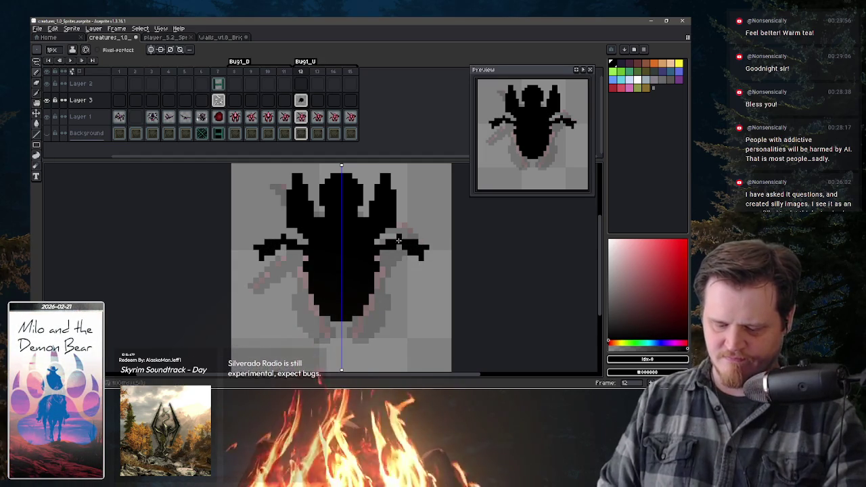
mouse_move(433, 252)
mouse_down()
mouse_move(410, 253)
mouse_move(388, 276)
mouse_up()
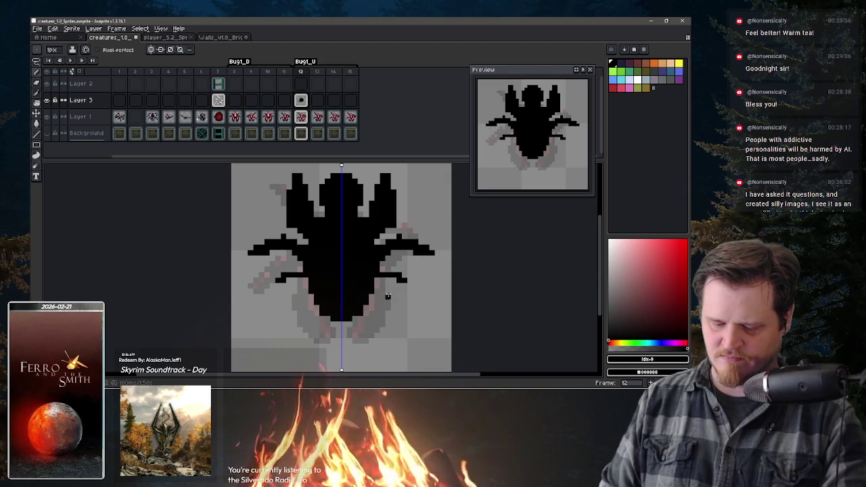
key(ctrl+z)
key(ctrl+z)
drag(387, 290, 426, 306)
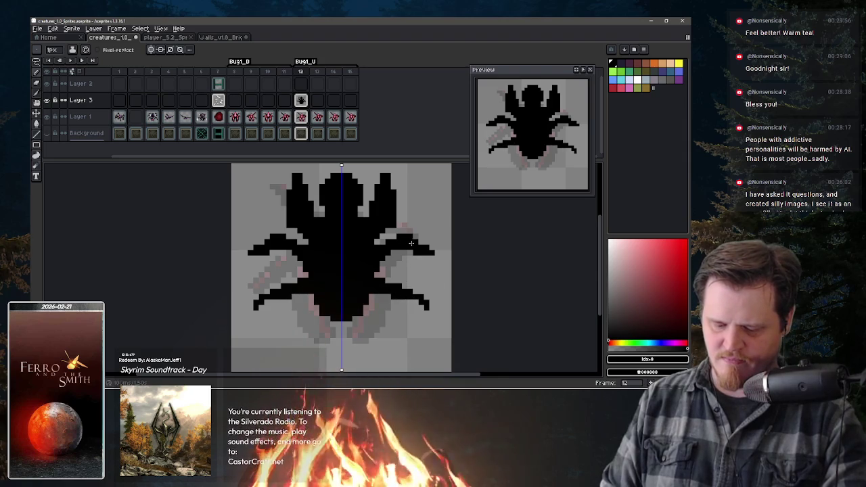
drag(428, 301, 434, 305)
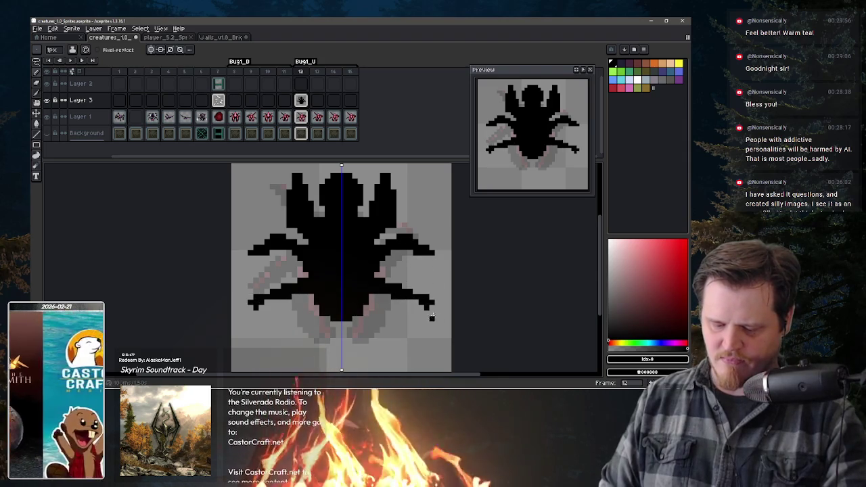
key(e)
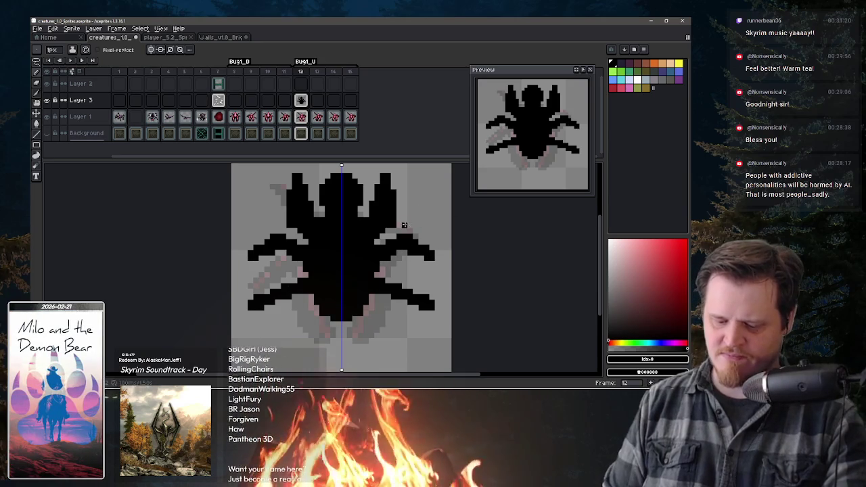
Extend the bottom of the black bug body with a mirrored pencil stroke
key(b)
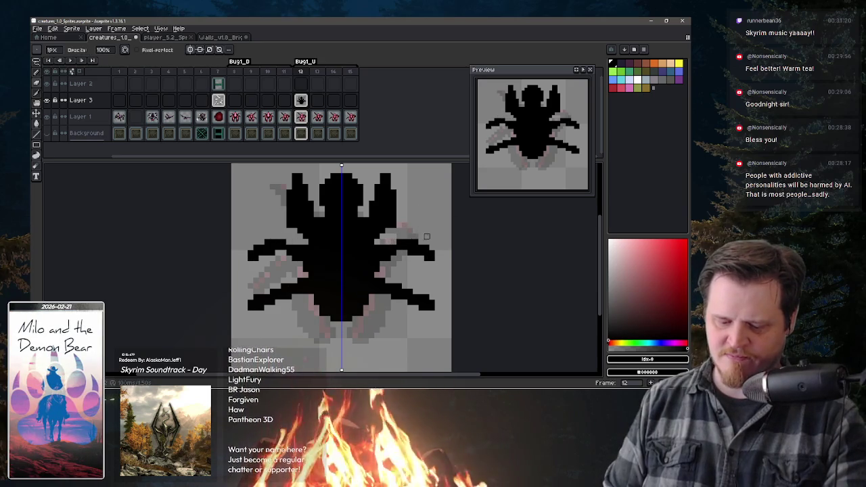
key(e)
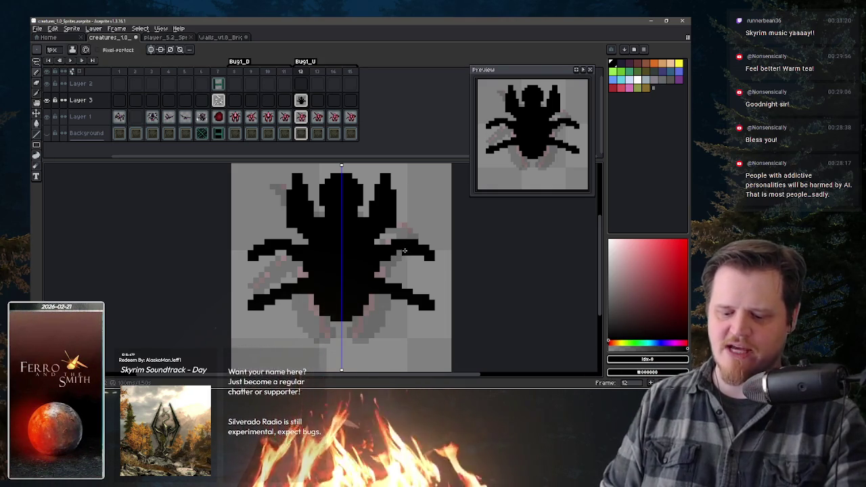
key(b)
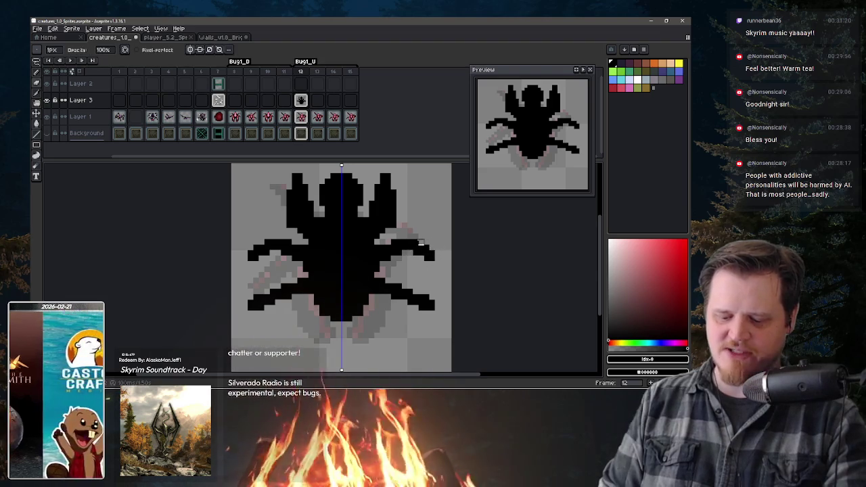
key(e)
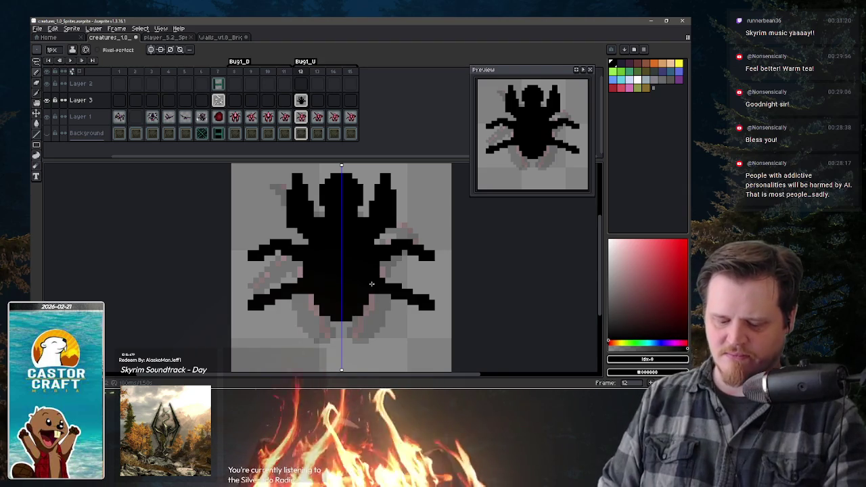
drag(357, 317, 350, 324)
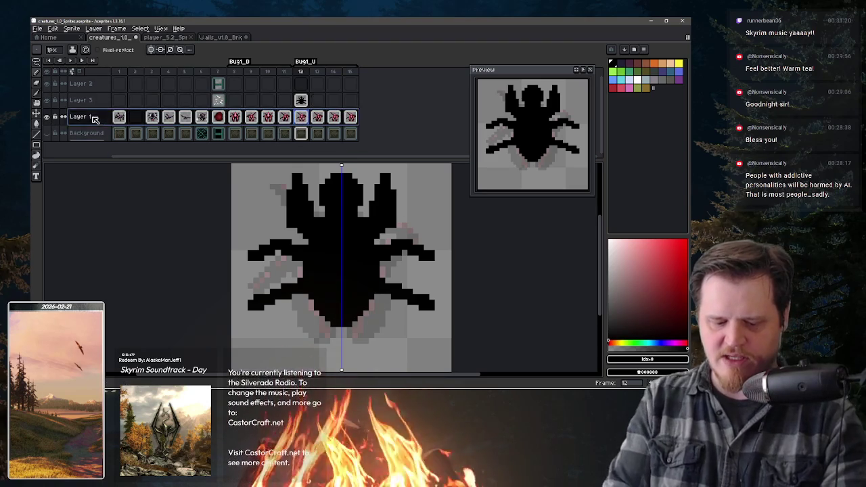
double_click(81, 116)
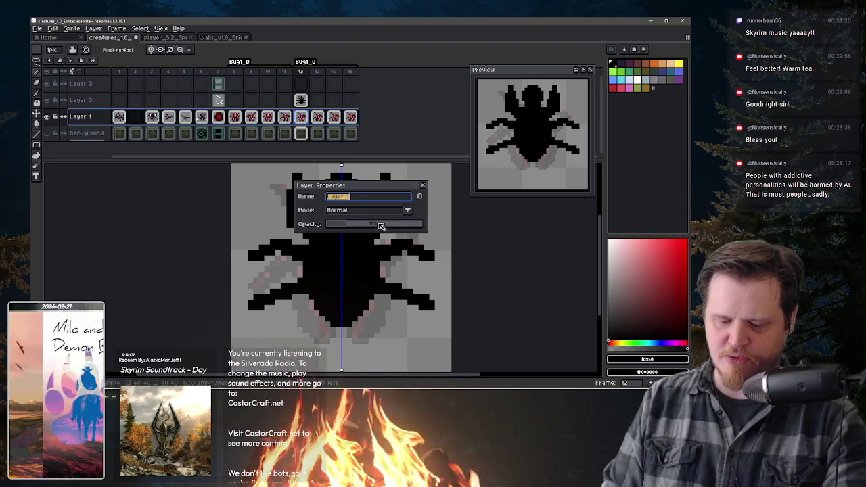
Restore Layer 1 to 100% opacity and draw mirrored dark-red-to-pink strips down both top corners
drag(380, 226, 433, 224)
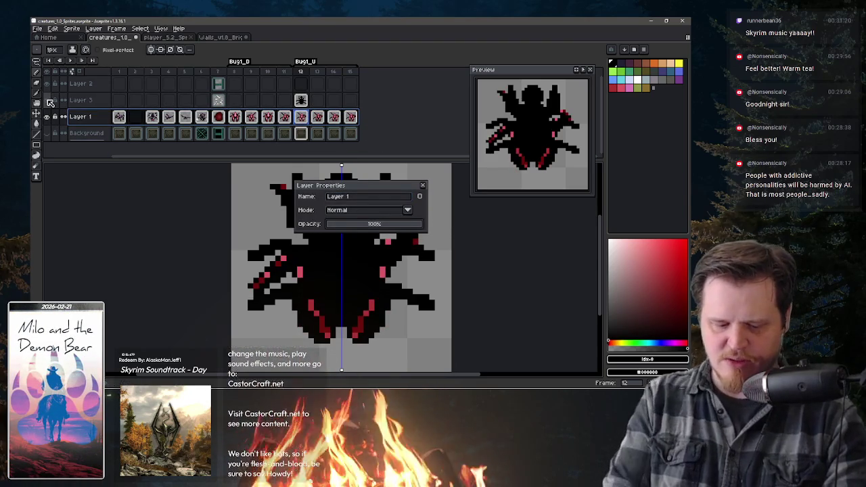
key(i)
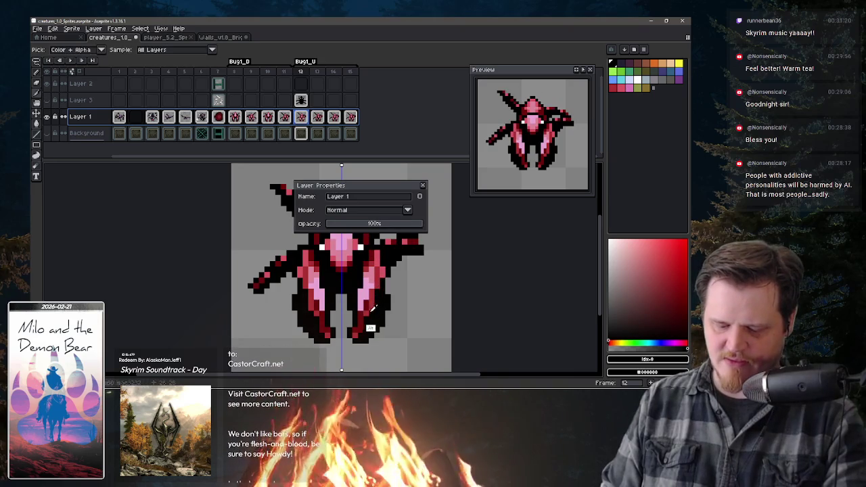
alt+click(362, 313)
scroll(450, 203, up, 2)
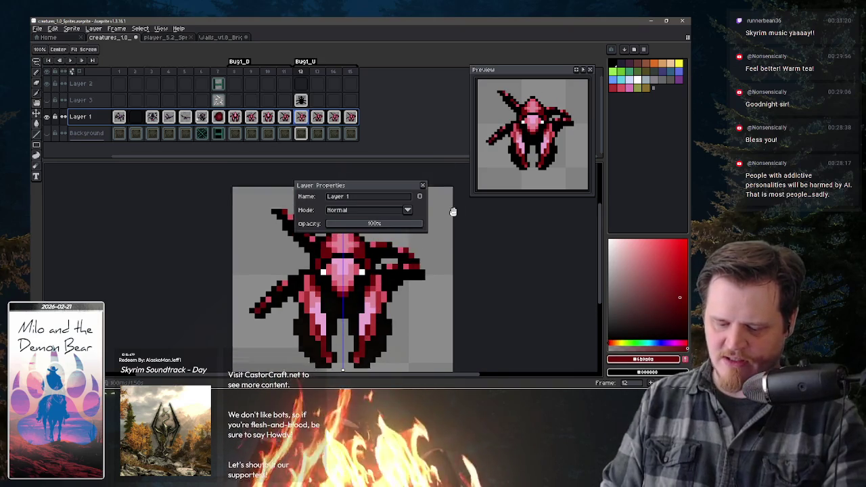
drag(452, 202, 452, 214)
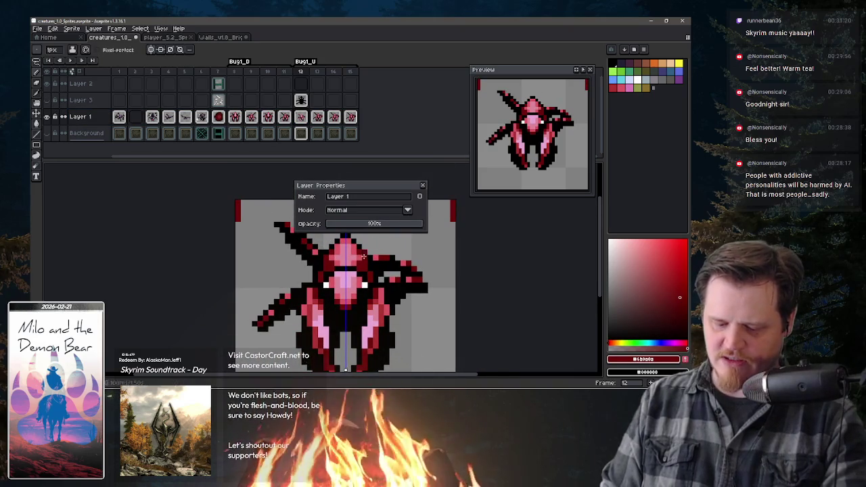
alt+click(359, 252)
drag(453, 218, 453, 228)
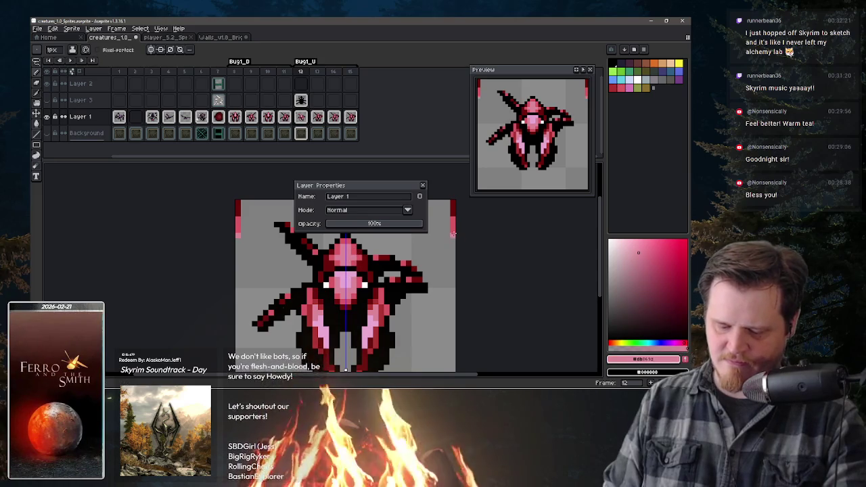
key(alt)
alt+click(365, 284)
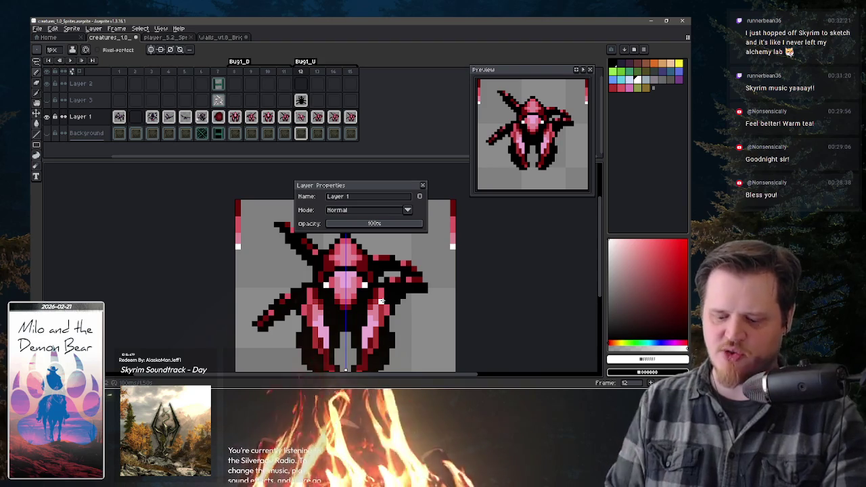
Sample black, make Layer 3 active, and close Layer Properties
alt+click(394, 284)
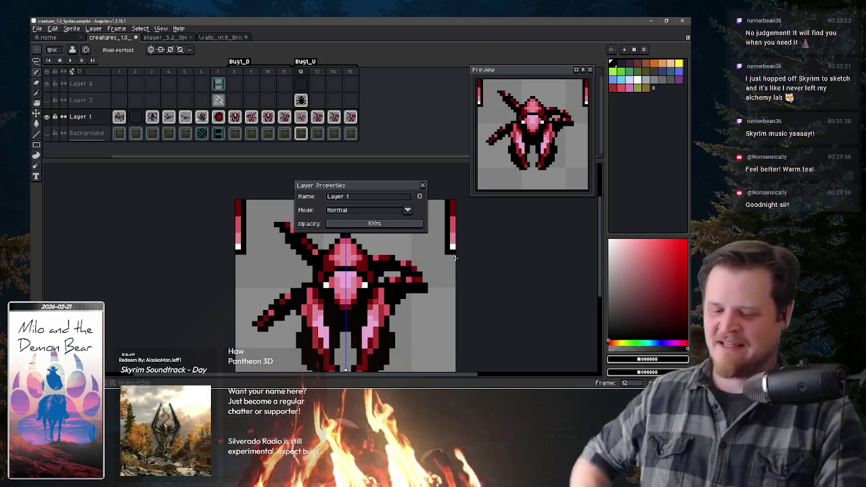
key(Up)
key(Escape)
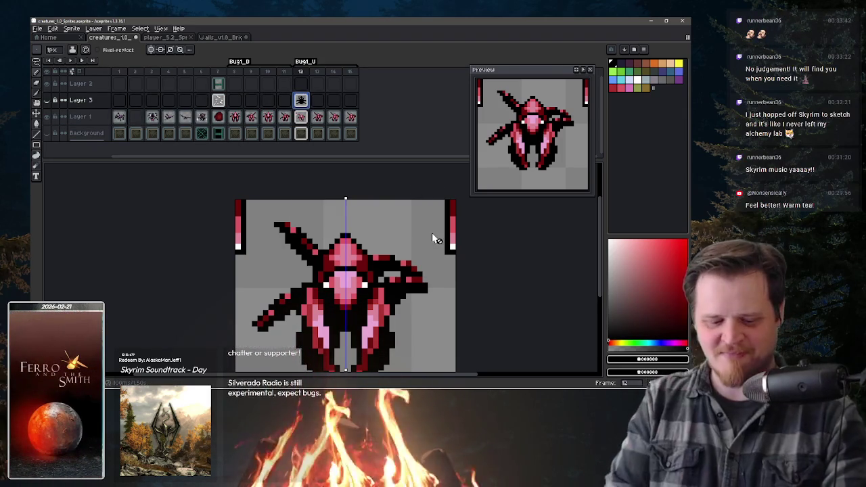
Show Layer 3, move both corner colour strips from Layer 1 onto it, and hide Layer 1
click(47, 100)
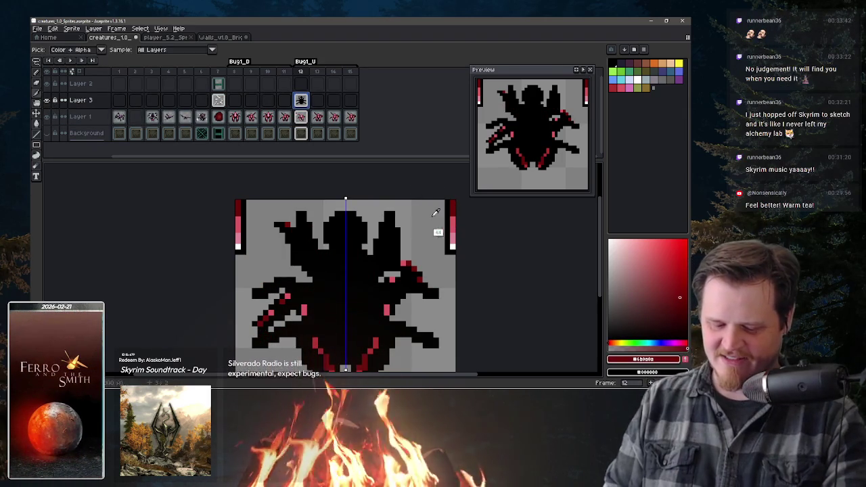
mouse_move(379, 266)
mouse_down()
mouse_move(385, 242)
mouse_move(379, 257)
mouse_up()
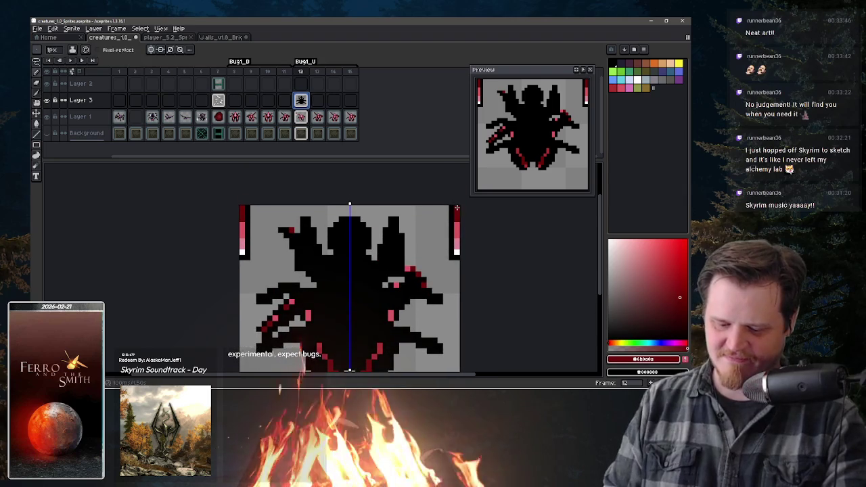
click(297, 117)
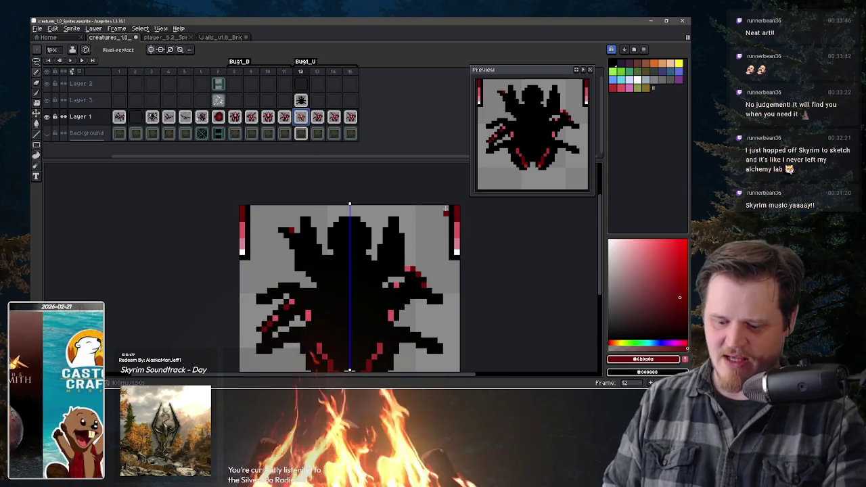
key(m)
drag(447, 205, 461, 266)
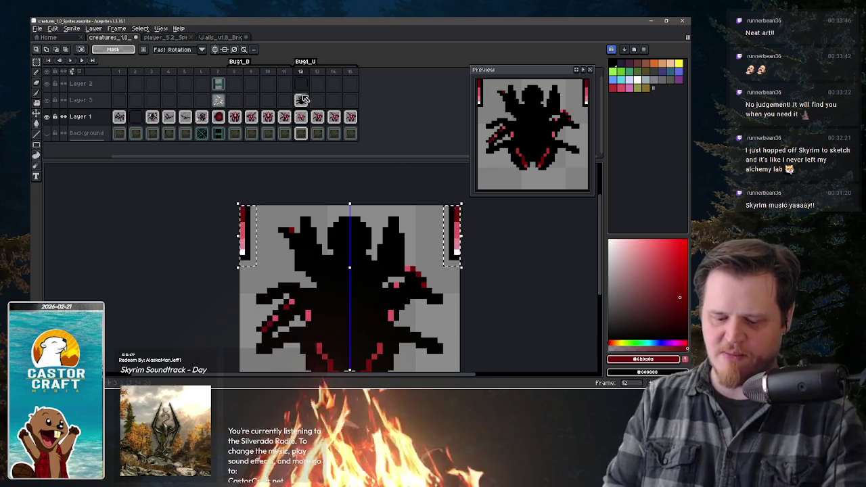
ctrl+click(460, 213)
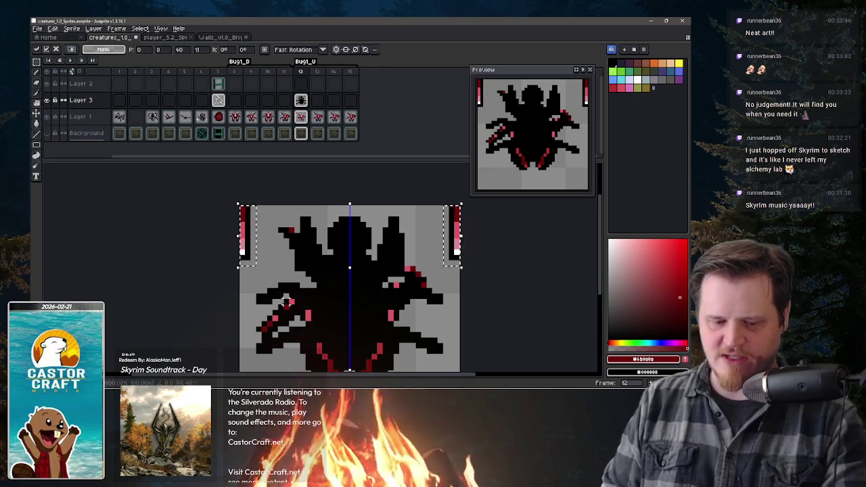
key(ctrl+d)
click(47, 117)
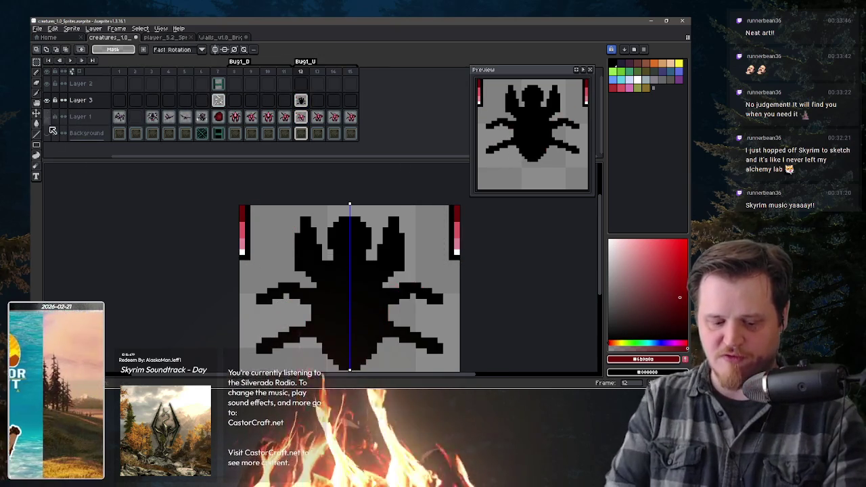
drag(403, 303, 428, 269)
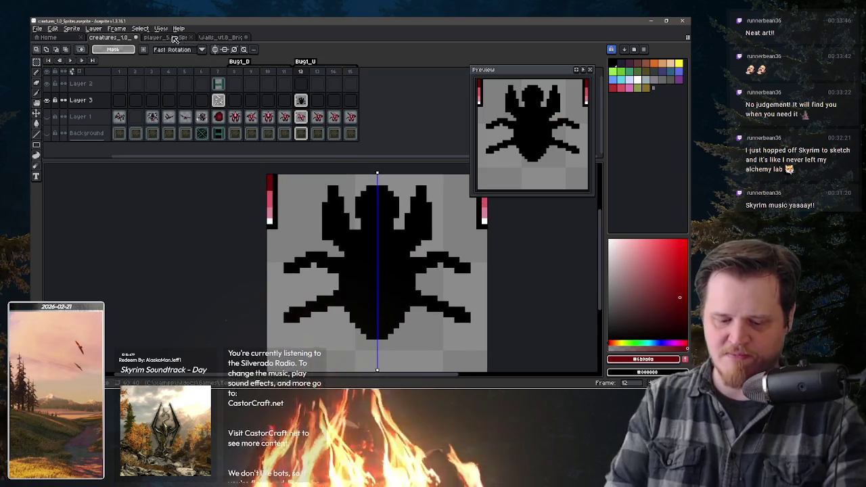
click(170, 37)
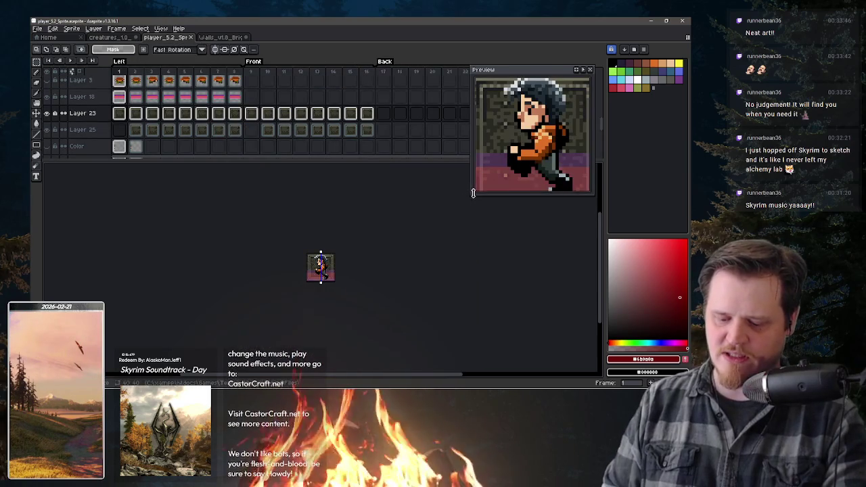
mouse_move(473, 192)
mouse_down()
mouse_move(473, 235)
mouse_move(399, 295)
mouse_up()
scroll(512, 165, up, 2)
key(space)
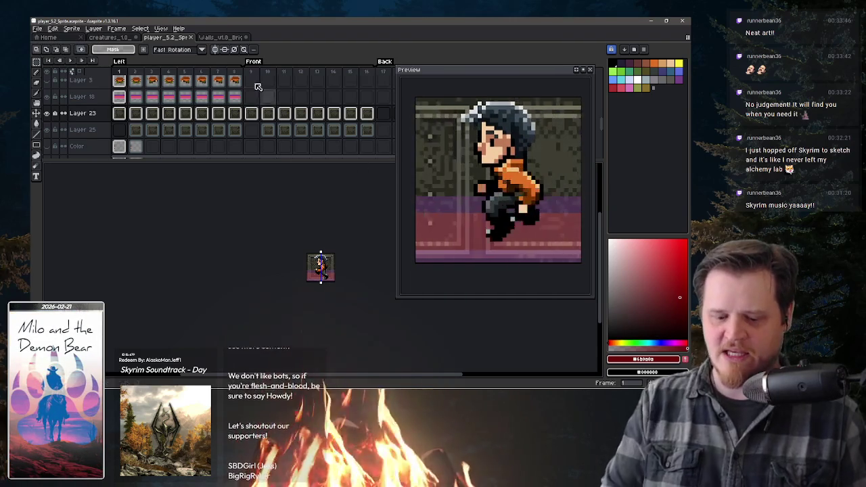
click(251, 113)
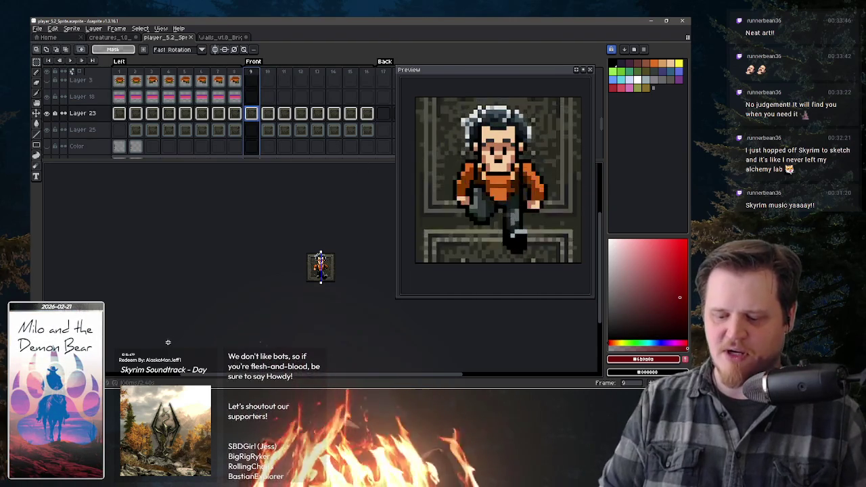
key(space)
drag(315, 131, 232, 108)
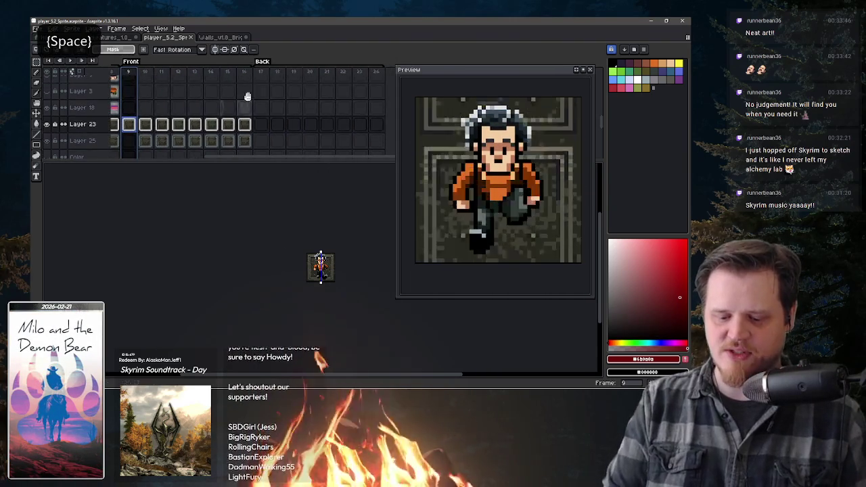
click(260, 124)
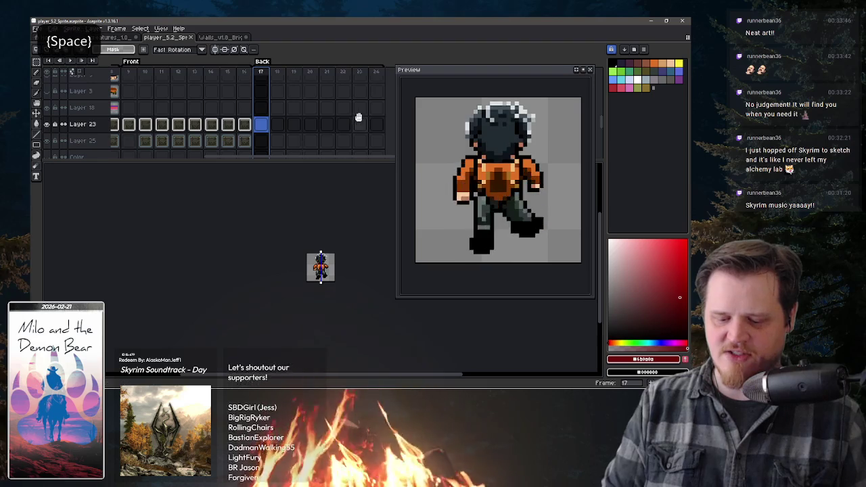
drag(354, 118, 474, 143)
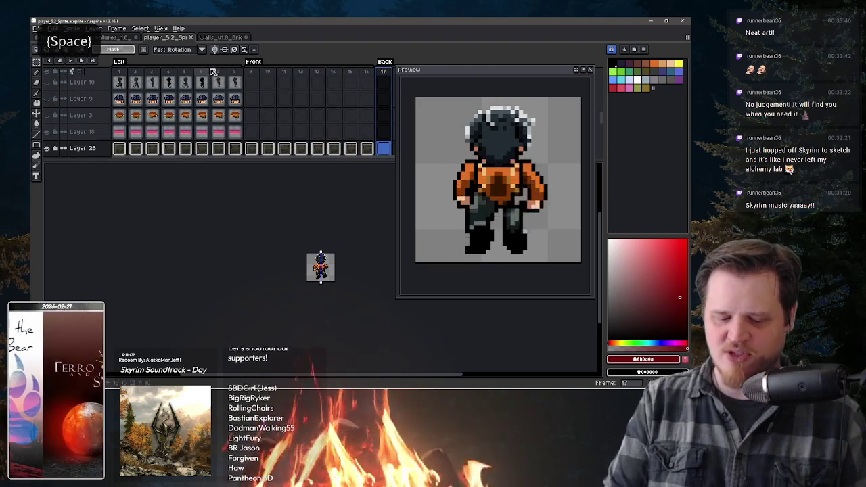
click(213, 72)
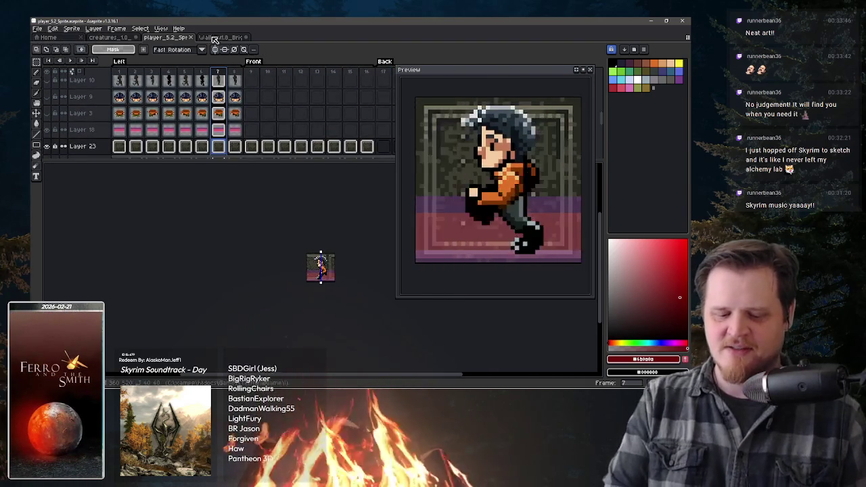
click(215, 37)
click(111, 37)
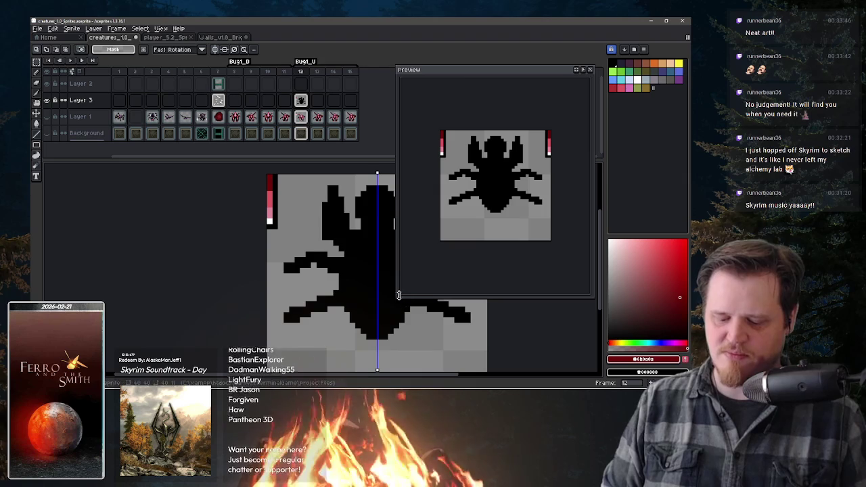
drag(399, 295, 467, 216)
key(space)
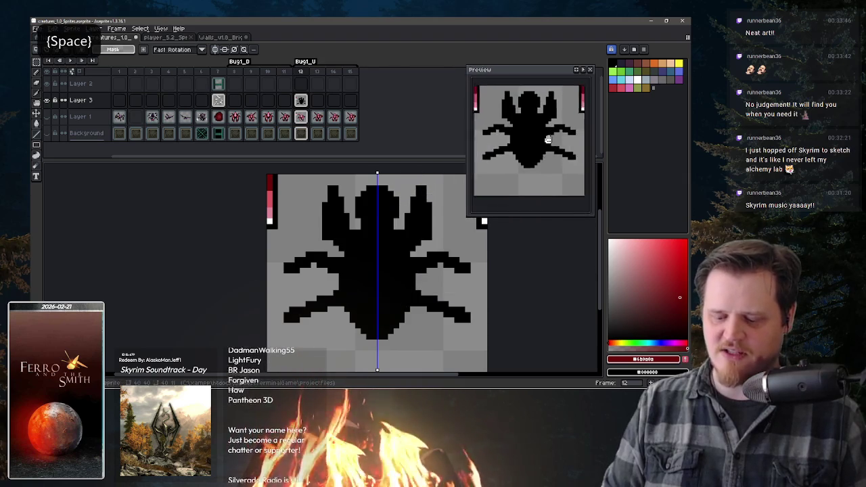
Enlarge the canvas area above the timeline and bring the black bug silhouette fully into view
drag(545, 144, 550, 132)
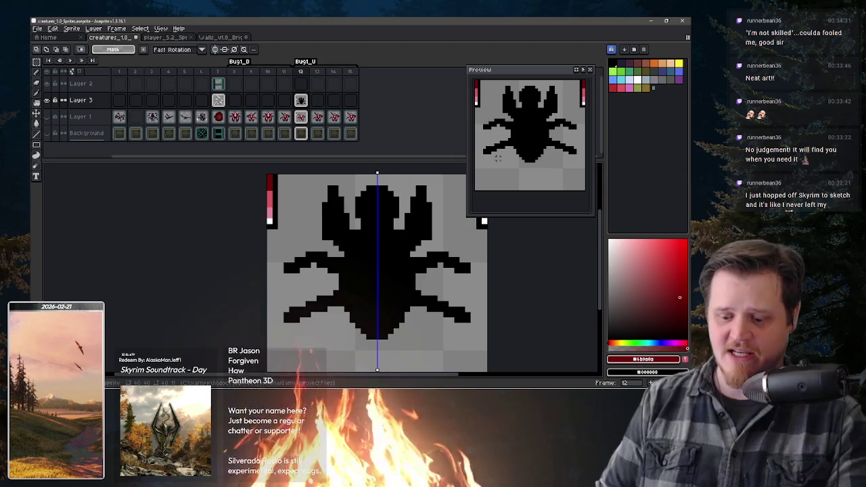
drag(391, 158, 384, 143)
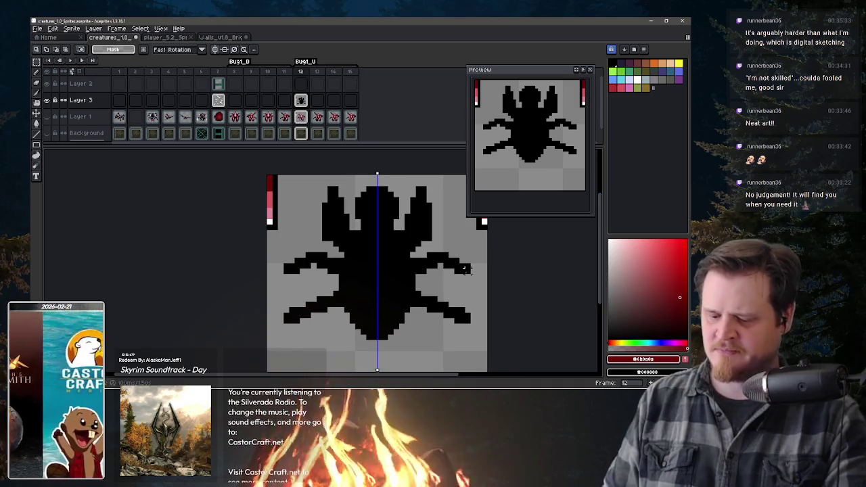
mouse_move(404, 260)
mouse_down()
mouse_move(391, 240)
mouse_move(396, 263)
mouse_up()
Move the black bug silhouette down by one pixel and nudge the canvas view
key(v)
key(ctrl+z)
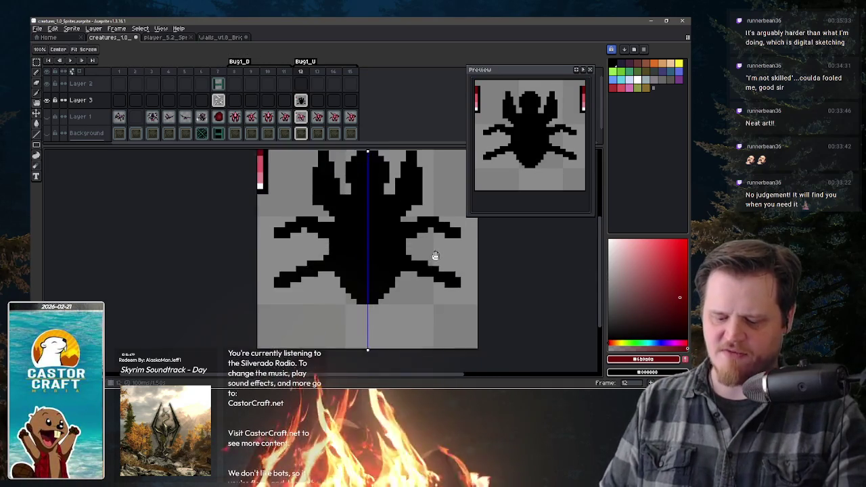
drag(409, 250, 404, 252)
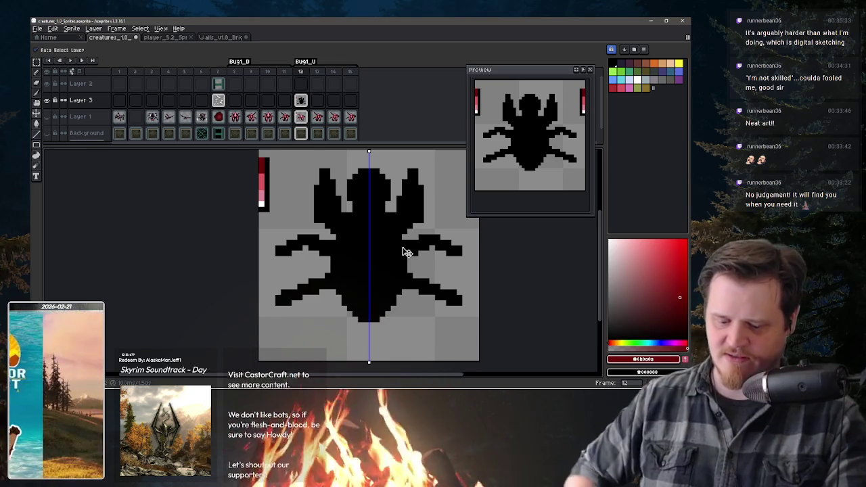
key(h)
drag(417, 244, 412, 249)
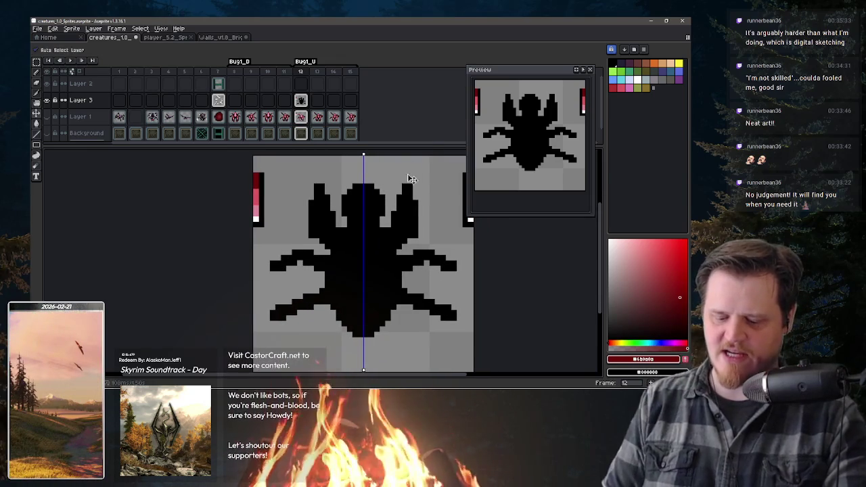
Redraw the right upper leg diagonally in black, cut gaps between wings and body, and pick dark red
key(alt)
alt+click(408, 215)
drag(394, 217, 382, 228)
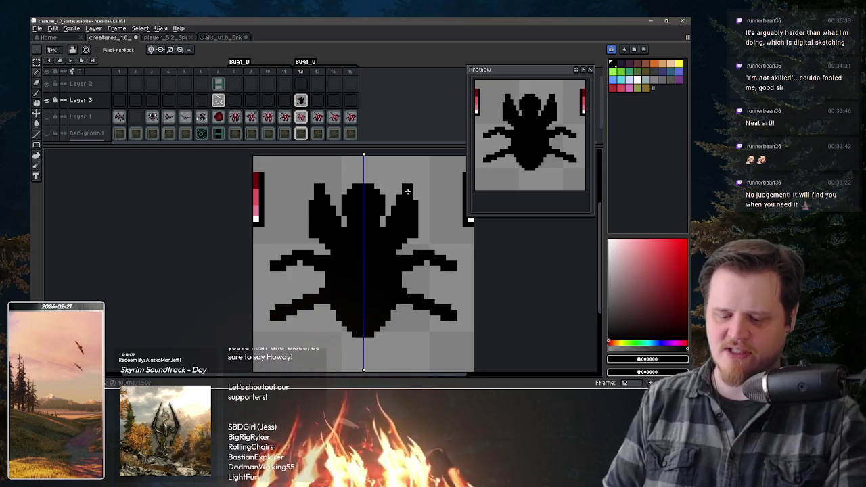
click(403, 251)
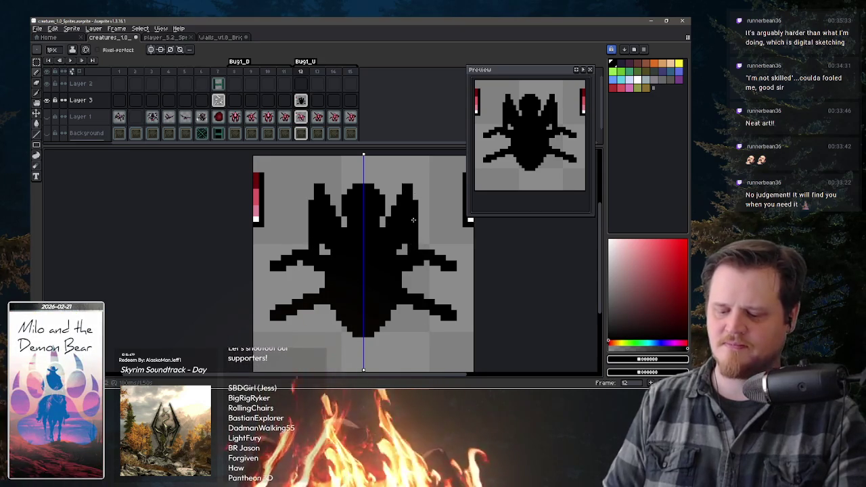
alt+click(256, 196)
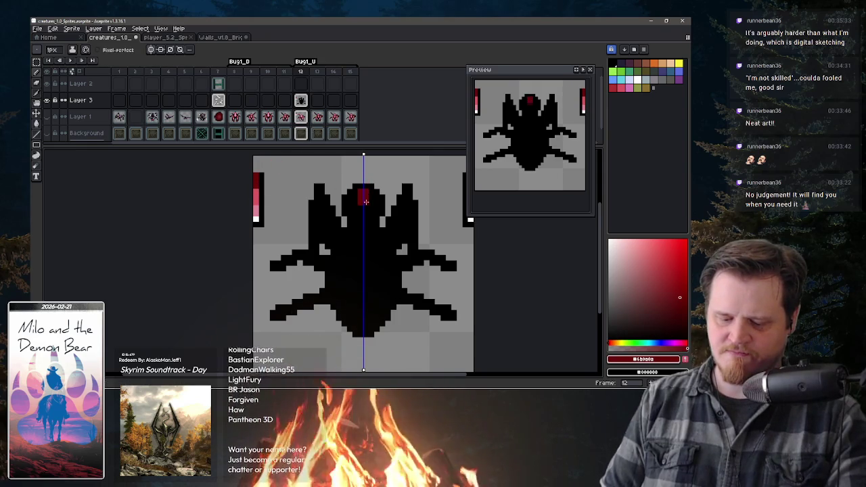
Paint a red dome on the bug's head and fill its centre with sampled pink
drag(368, 194, 377, 202)
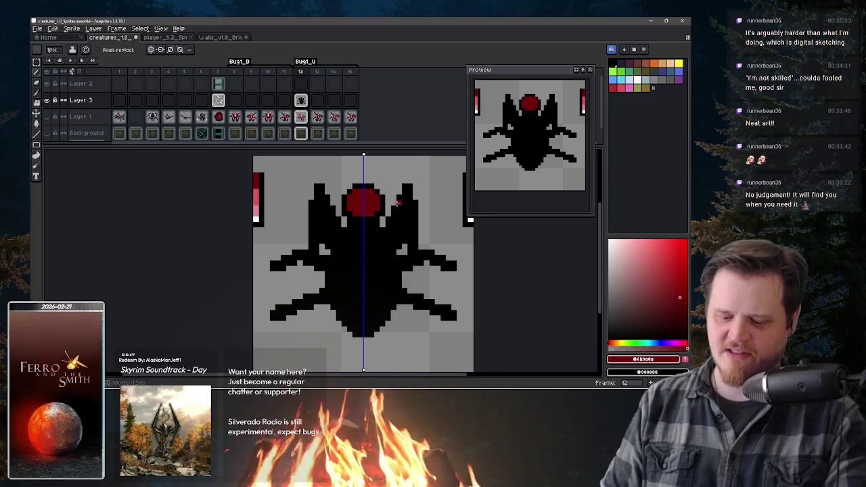
drag(393, 169, 364, 198)
alt+click(332, 237)
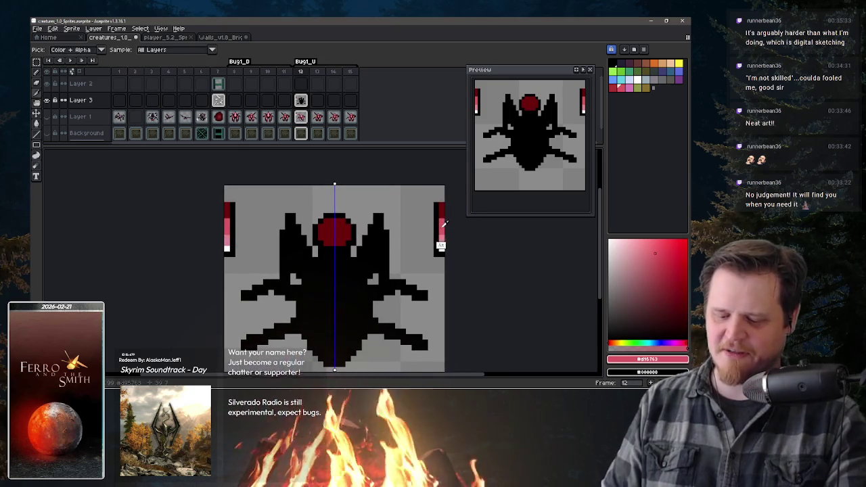
drag(332, 237, 353, 220)
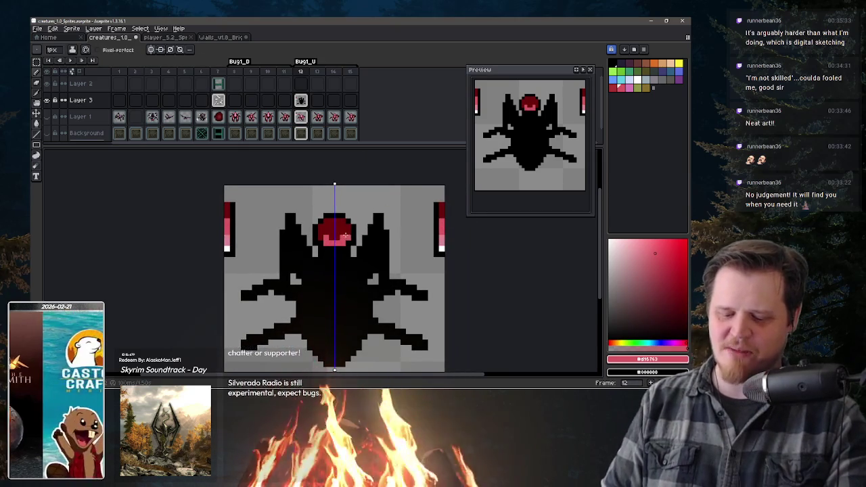
key(ctrl+z)
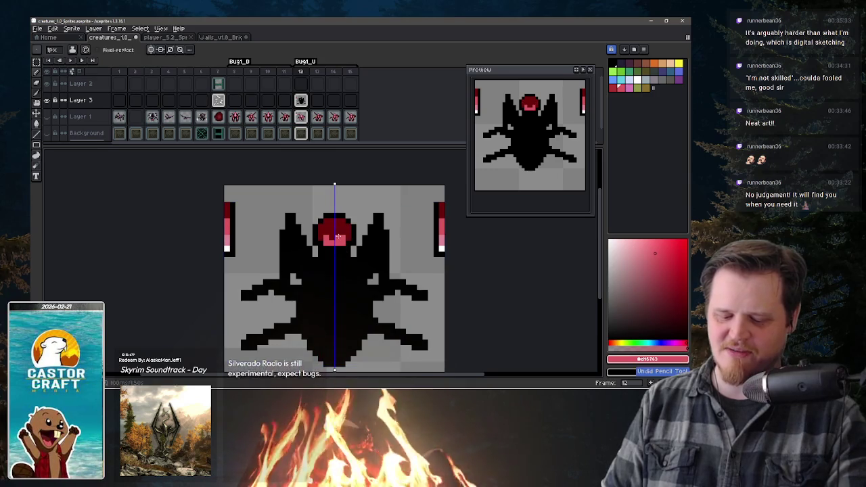
click(334, 234)
drag(337, 228, 345, 230)
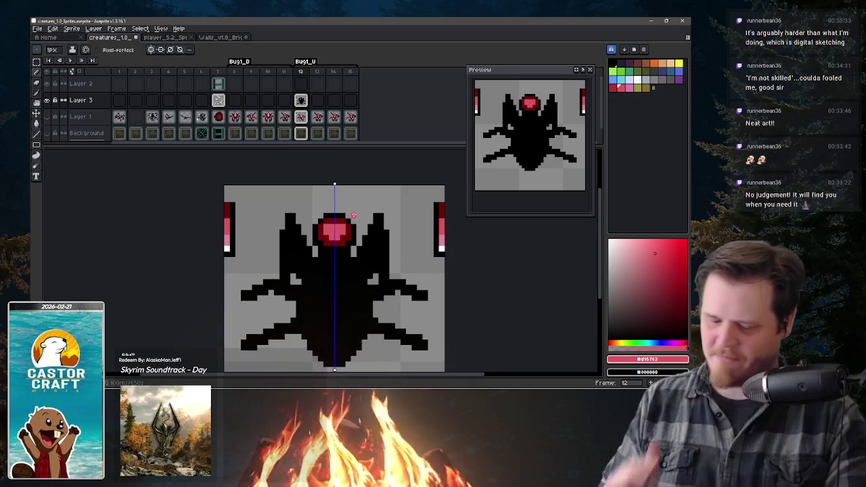
Add white eye pixels on both sides of the head and a black top outline
alt+click(437, 267)
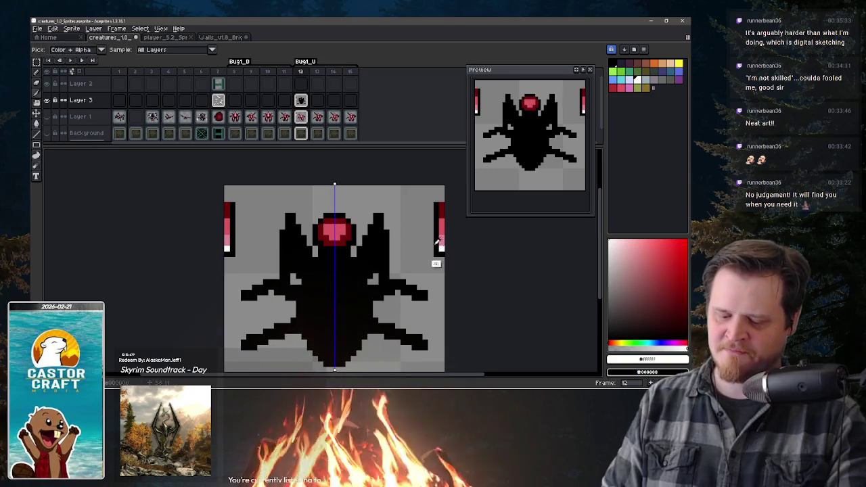
click(354, 221)
alt+click(437, 257)
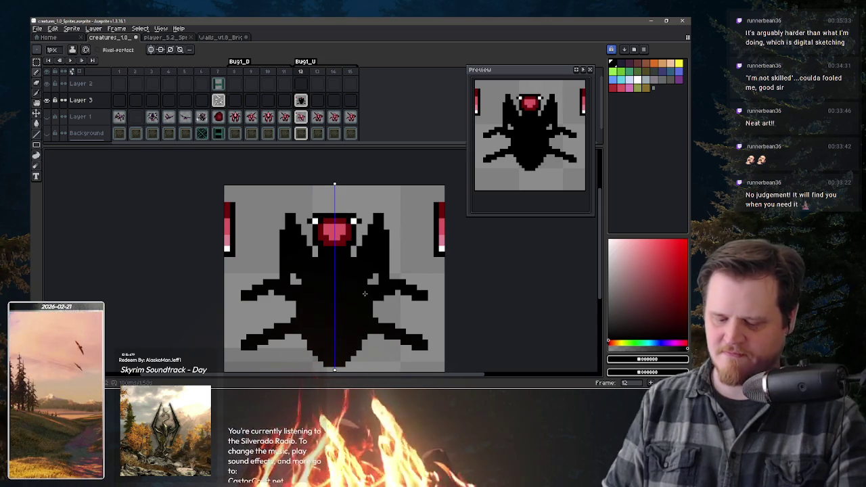
click(340, 211)
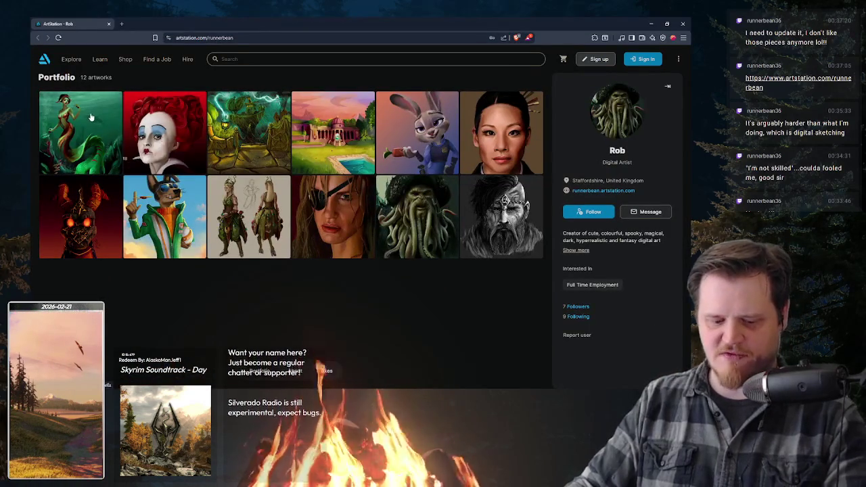
Open the Ningyo mermaid artwork and browse forward through the portfolio to the Spyro Magmatic skin
click(93, 116)
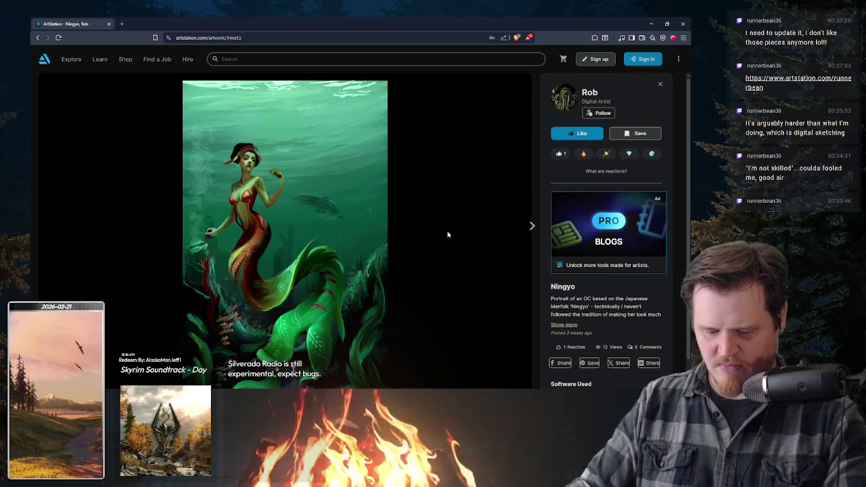
click(532, 225)
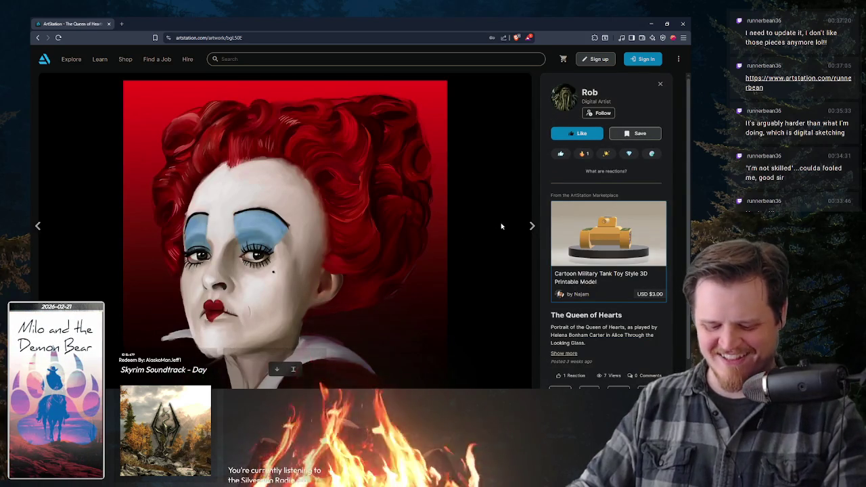
click(528, 228)
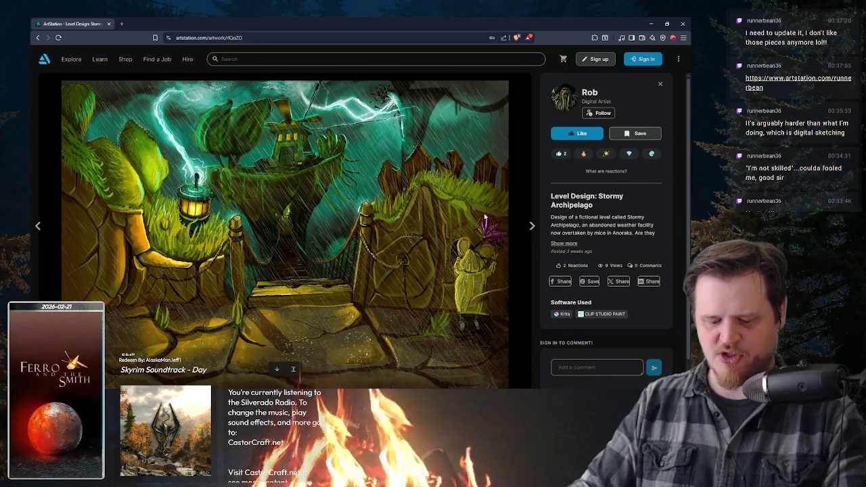
click(533, 226)
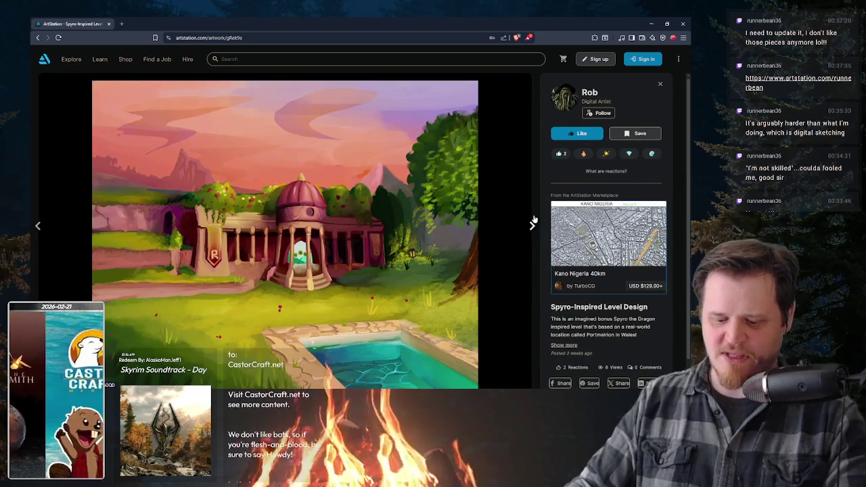
click(533, 223)
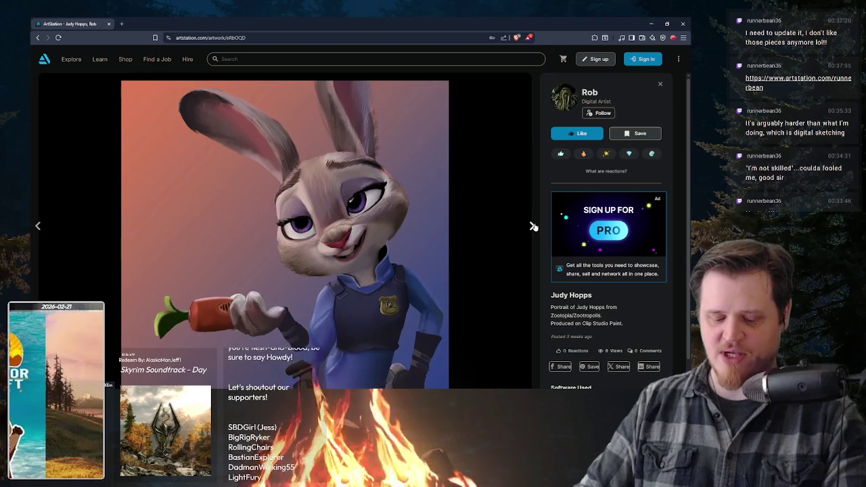
click(534, 226)
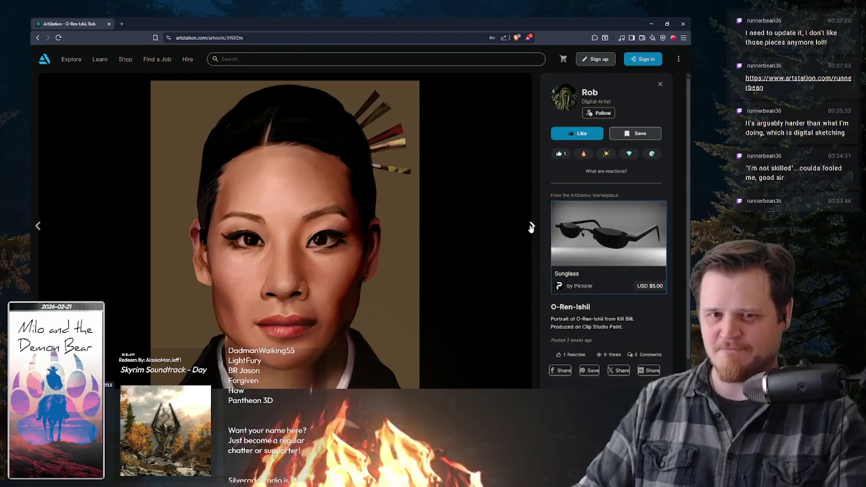
click(531, 227)
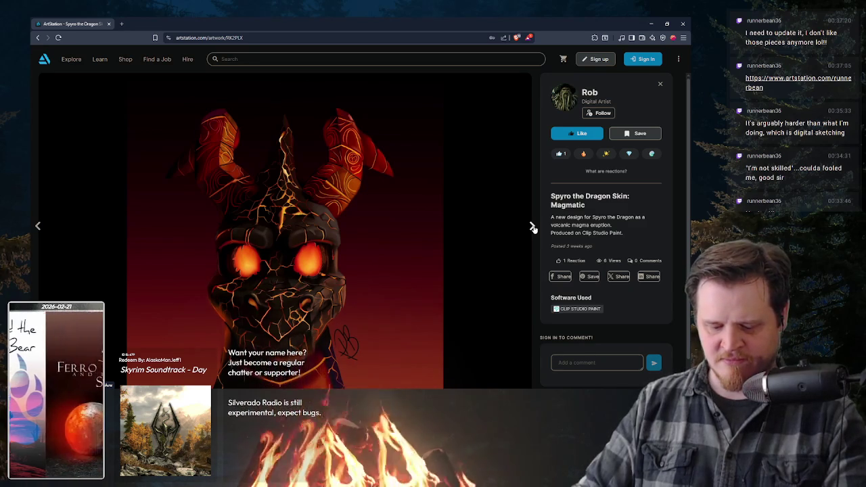
Browse Buddy Thunderstruck, Satyress, Elle Driver, Davy Jones and Einar Haraldsson, then close the viewer
click(532, 226)
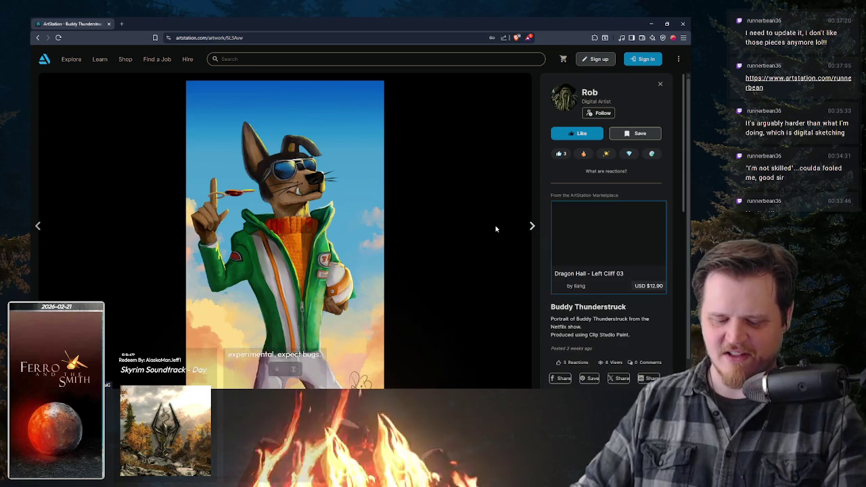
click(532, 226)
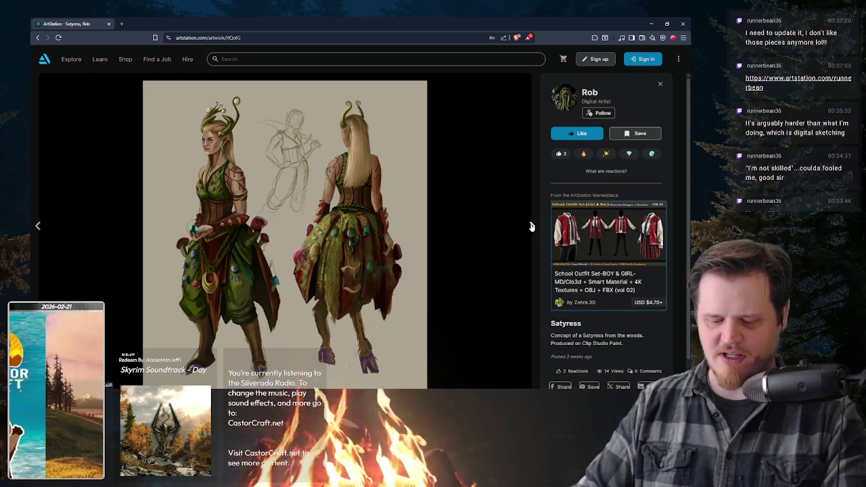
click(531, 226)
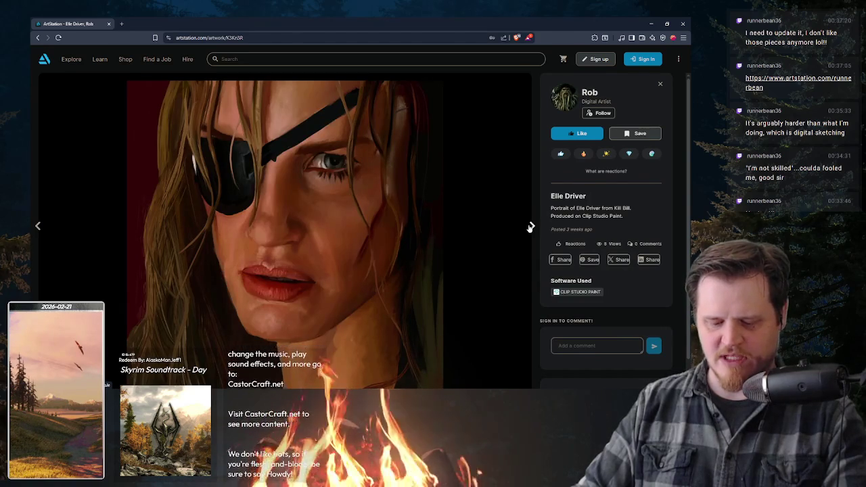
click(530, 227)
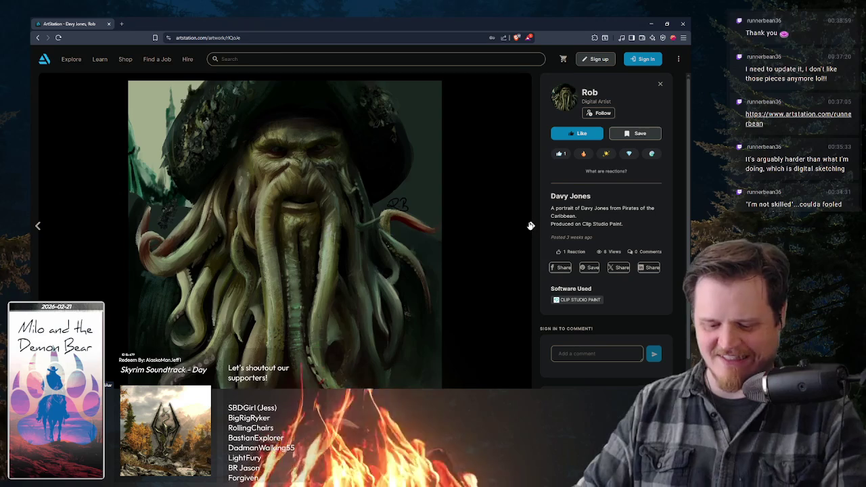
click(531, 224)
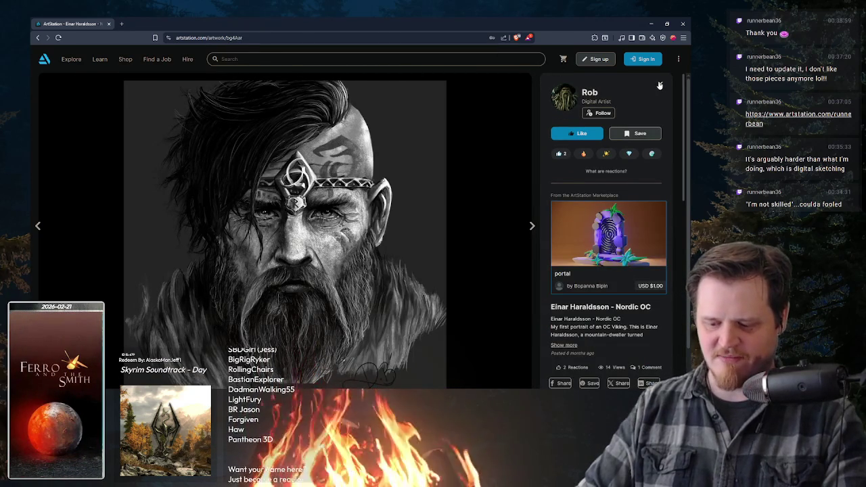
scroll(512, 171, down, 1)
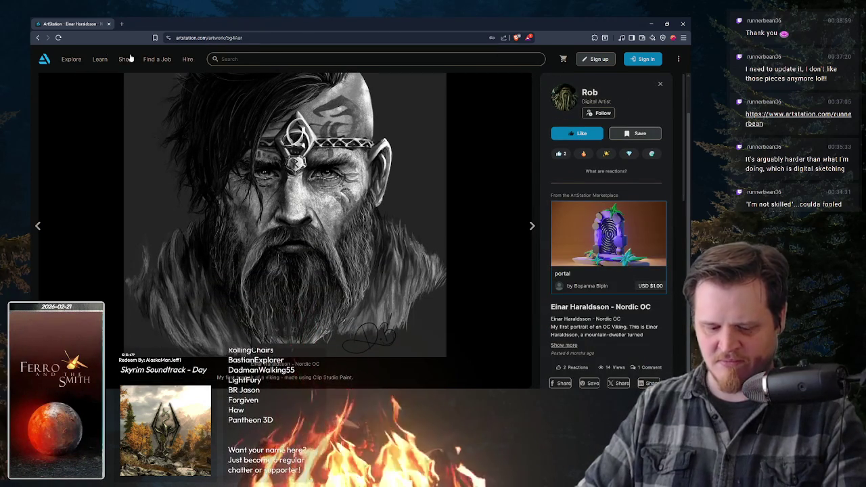
click(660, 83)
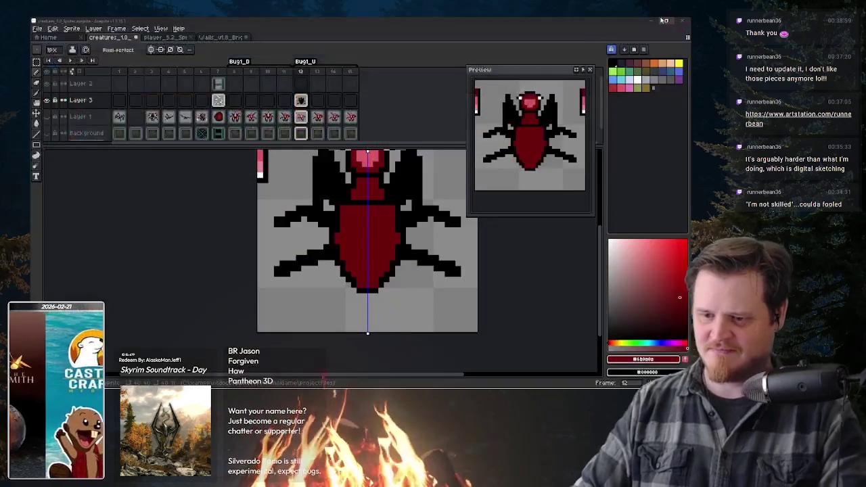
Return to Aseprite, centre the bug, and fill its wings with dark red
click(683, 23)
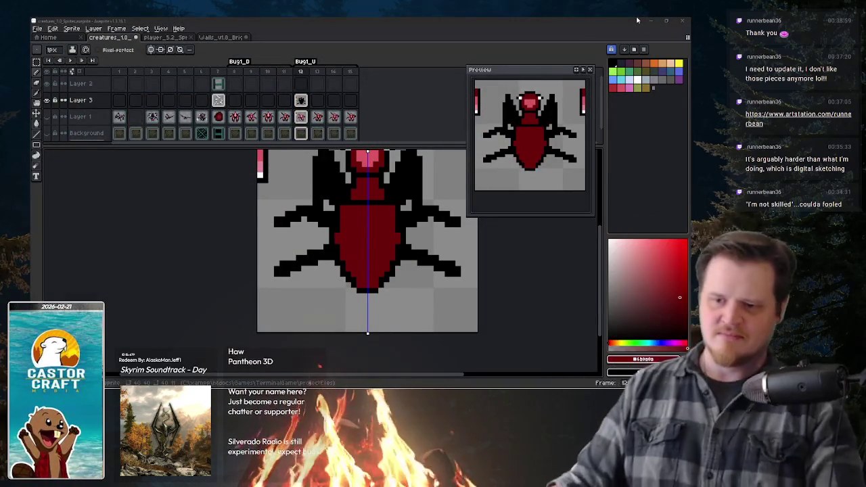
click(484, 36)
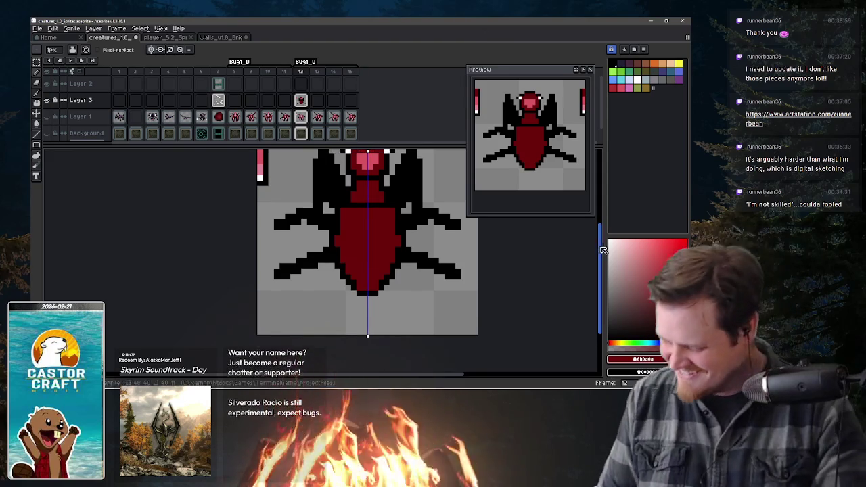
mouse_move(404, 217)
mouse_down()
mouse_move(336, 256)
mouse_move(337, 264)
mouse_up()
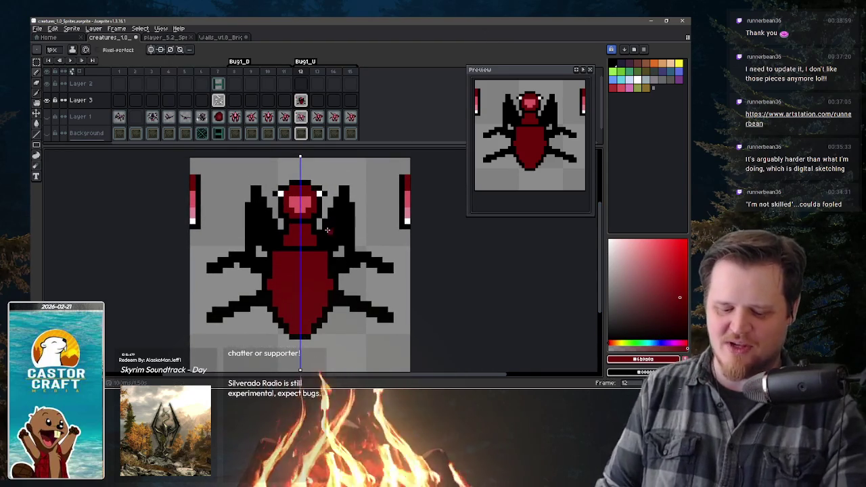
click(325, 232)
drag(331, 220, 343, 232)
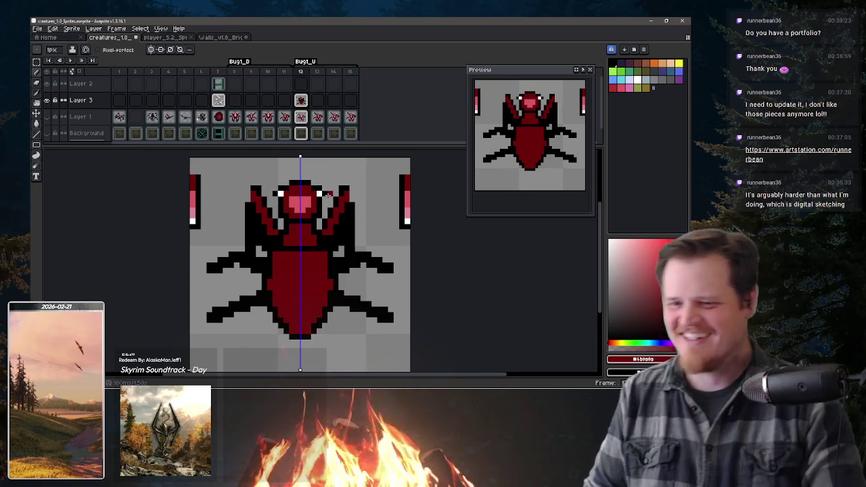
drag(330, 238, 345, 200)
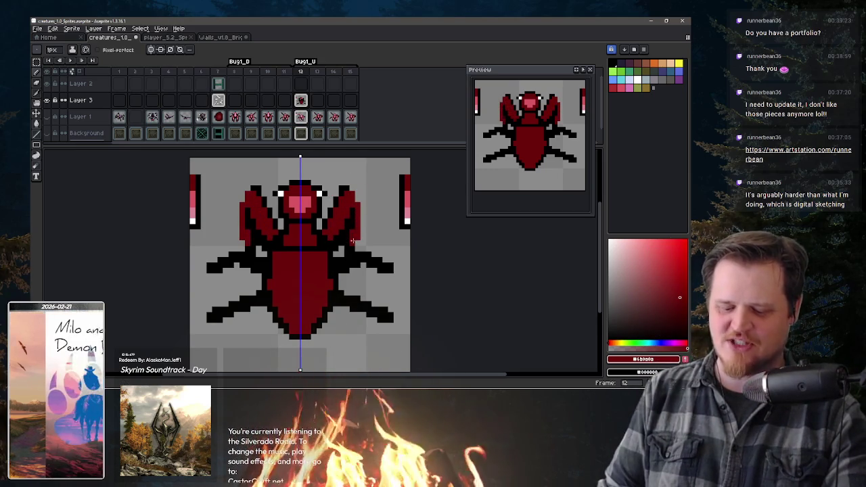
Add mirrored pink-red highlights to both wings, then view the Layer 1 cel at frame 11
alt+click(301, 203)
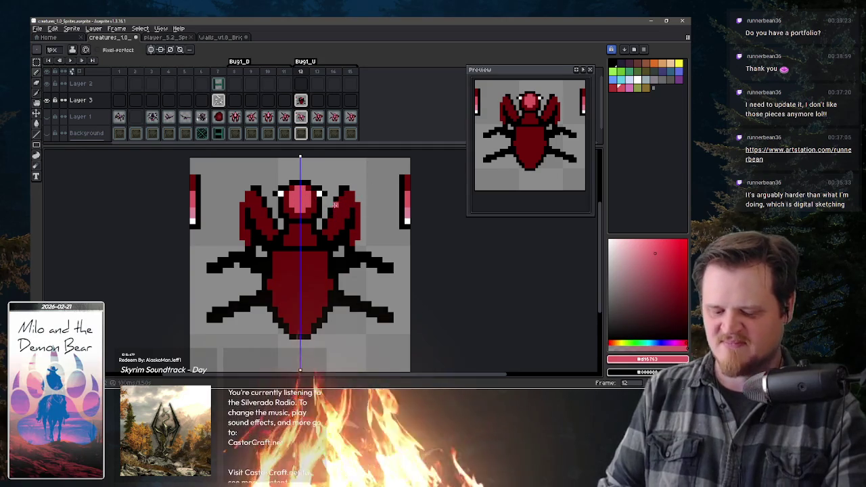
drag(339, 194, 357, 223)
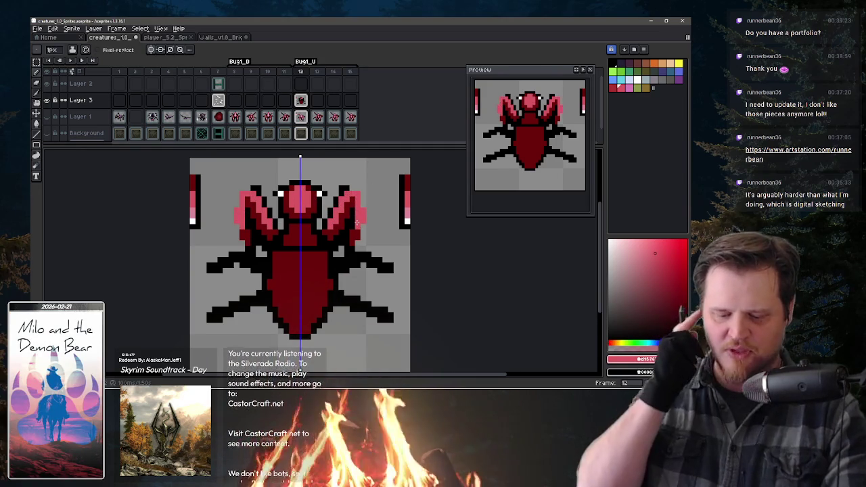
click(288, 113)
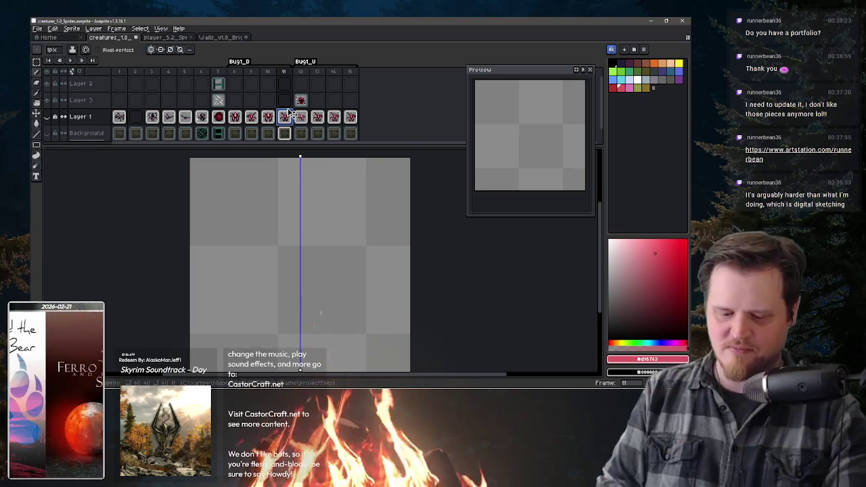
Compare bugs on frames 10, 11 and 12, paint over the white eyes, then select Layer 1
key(Left)
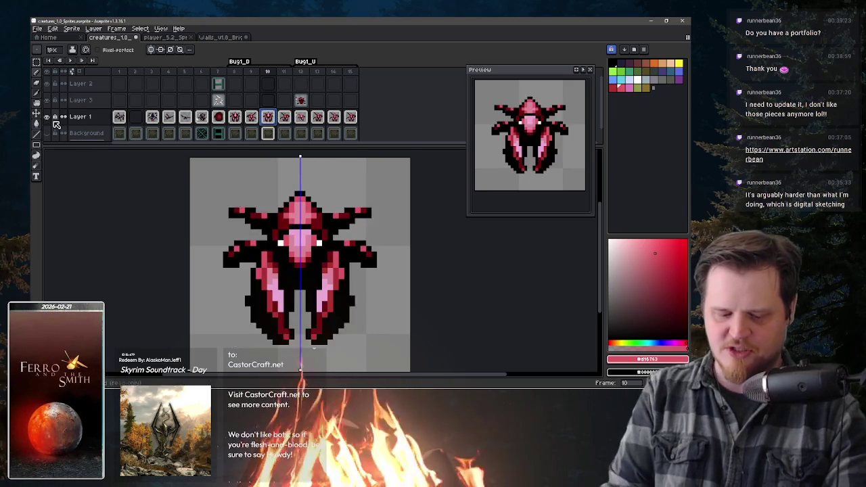
click(301, 100)
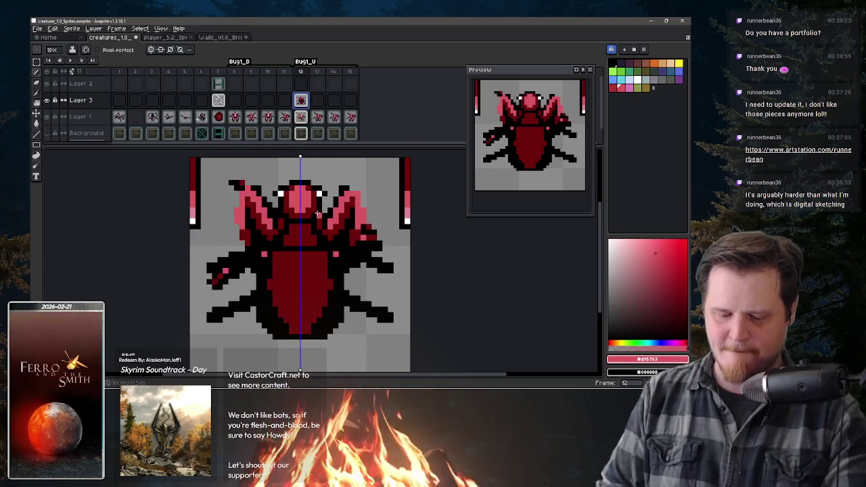
click(284, 117)
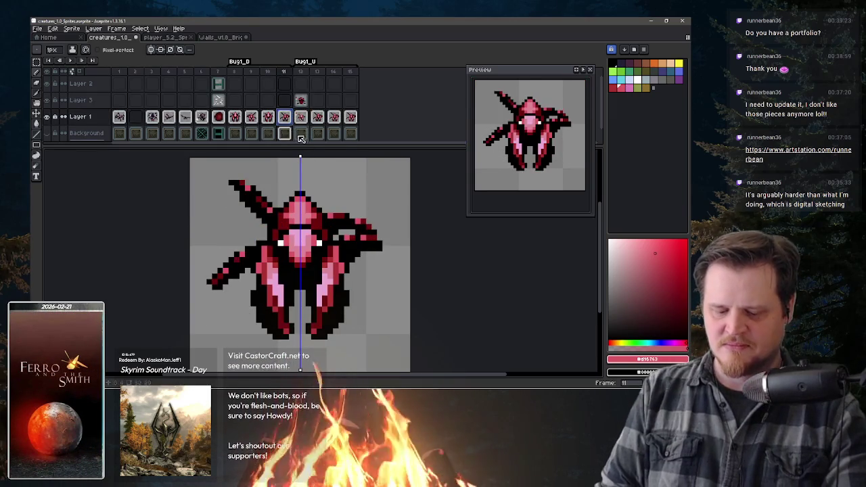
click(301, 100)
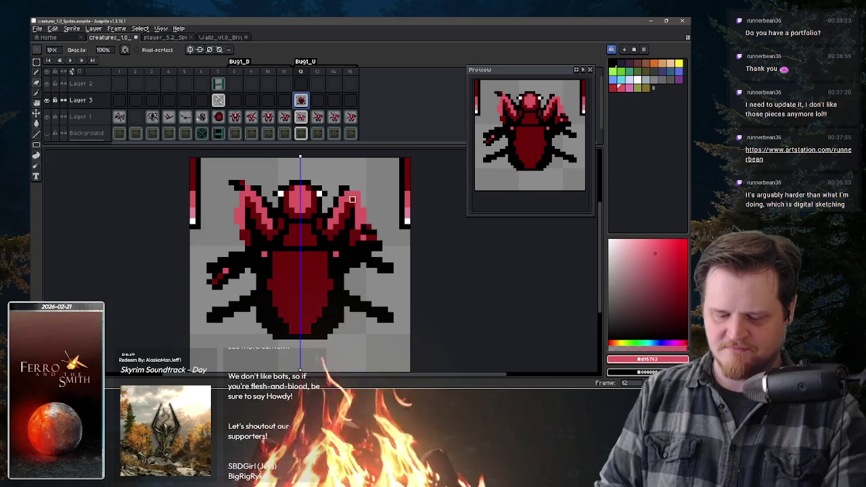
click(319, 194)
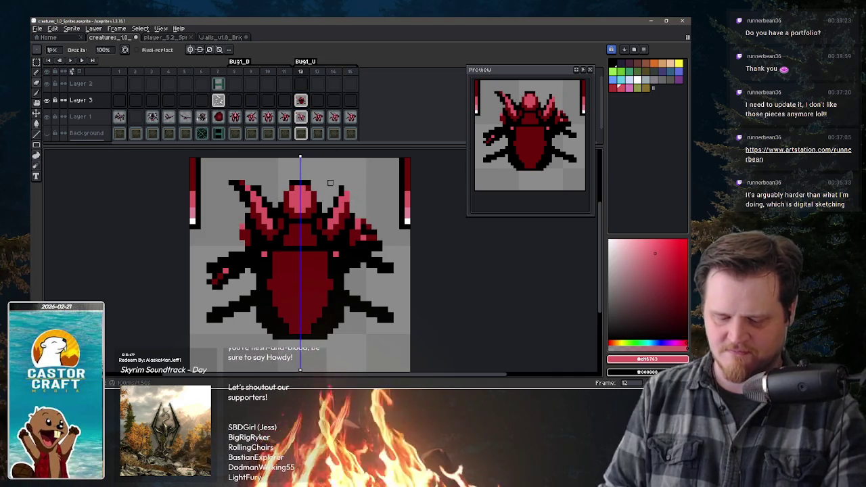
click(301, 118)
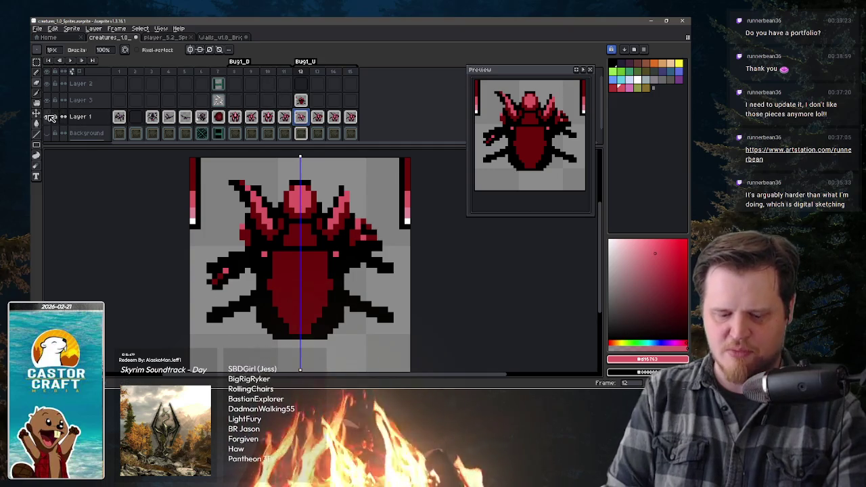
Hide Layer 1 so only the new bug shows, then switch to the Instagram profile
click(46, 116)
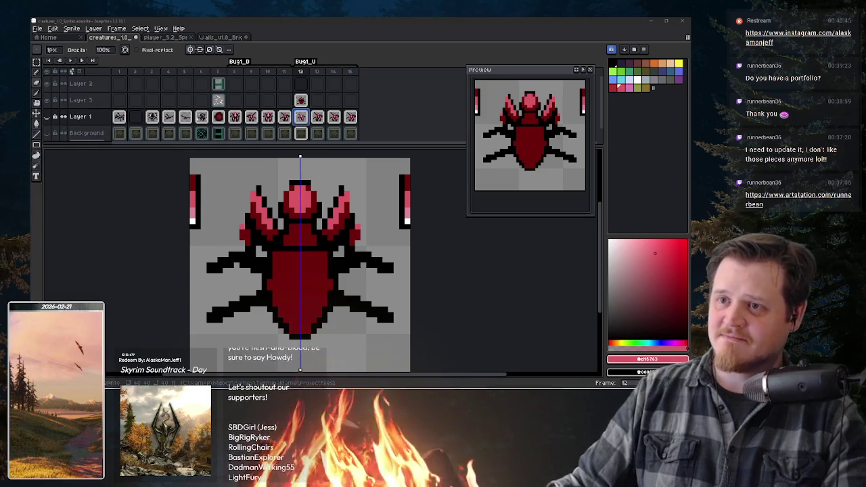
key(alt+Tab)
scroll(292, 251, down, 1)
Make the browser fullscreen and open the JavaScript Web Game post on the Instagram profile
scroll(293, 251, down, 1)
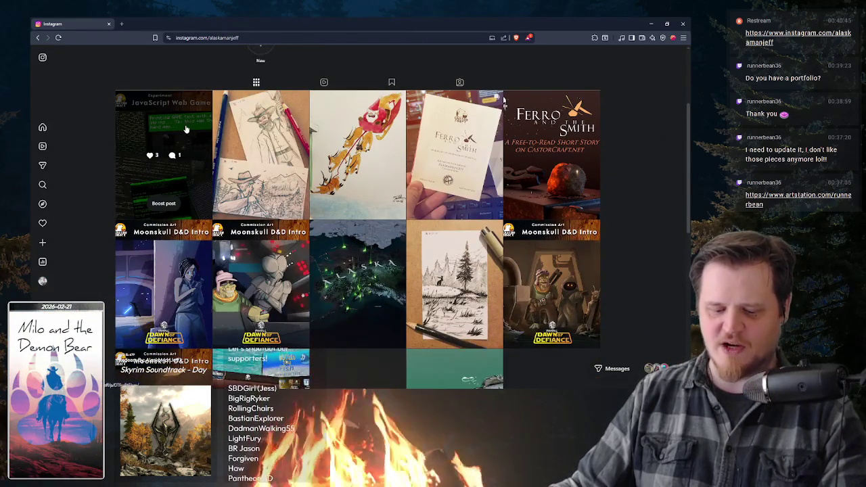
scroll(186, 129, up, 1)
scroll(184, 196, up, 1)
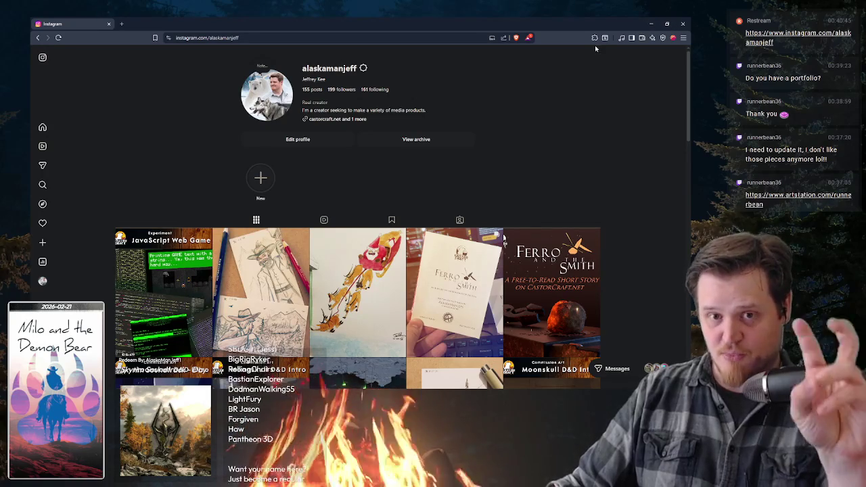
key(F11)
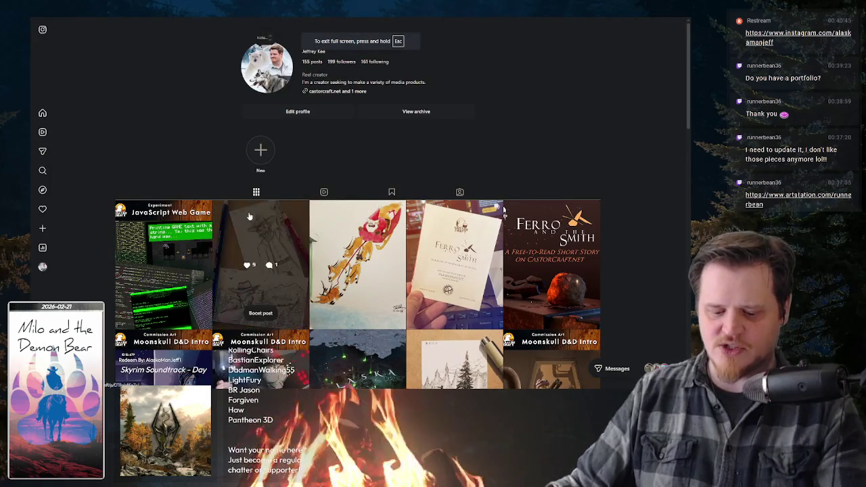
scroll(118, 203, down, 1)
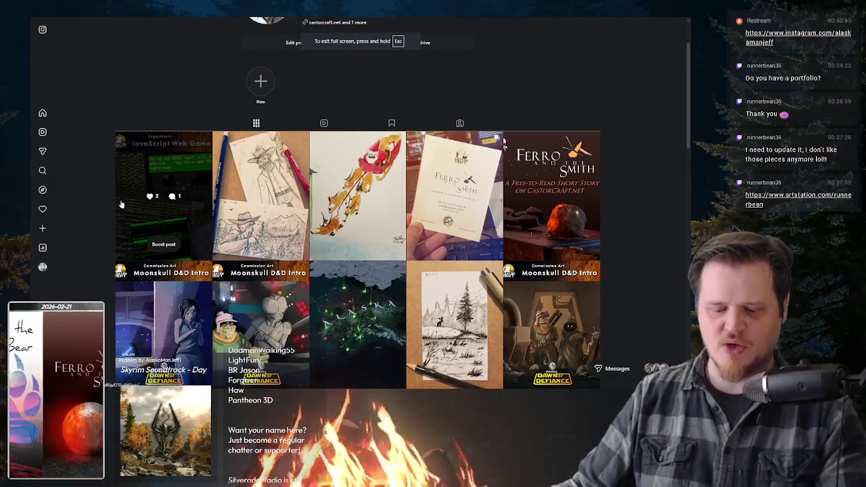
scroll(119, 203, down, 1)
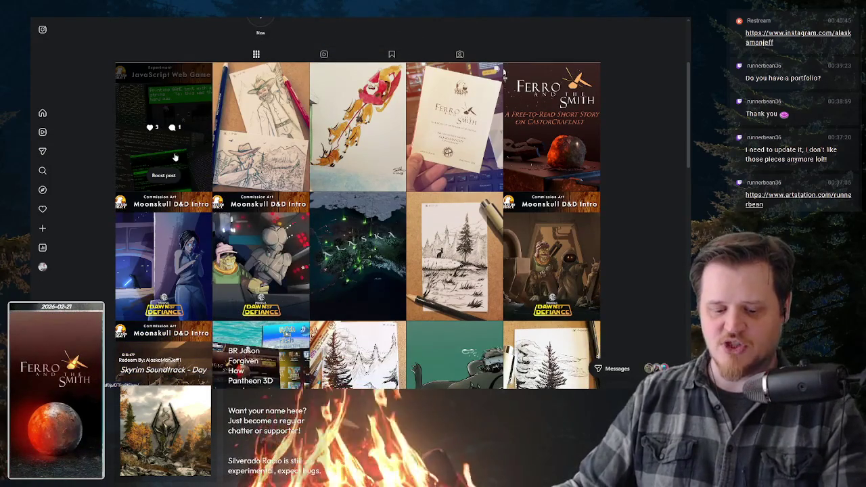
click(189, 149)
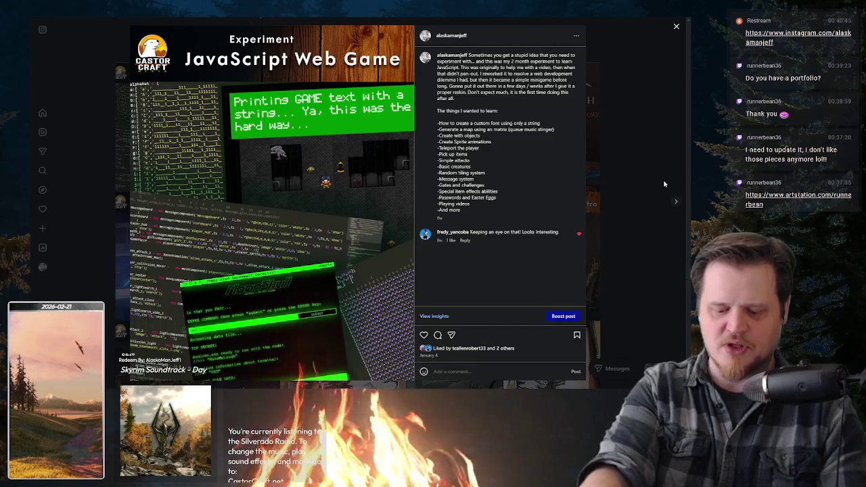
Step through posts from pencil drawings to the pencil tree sketch, exit fullscreen, and open a new tab
key(Right)
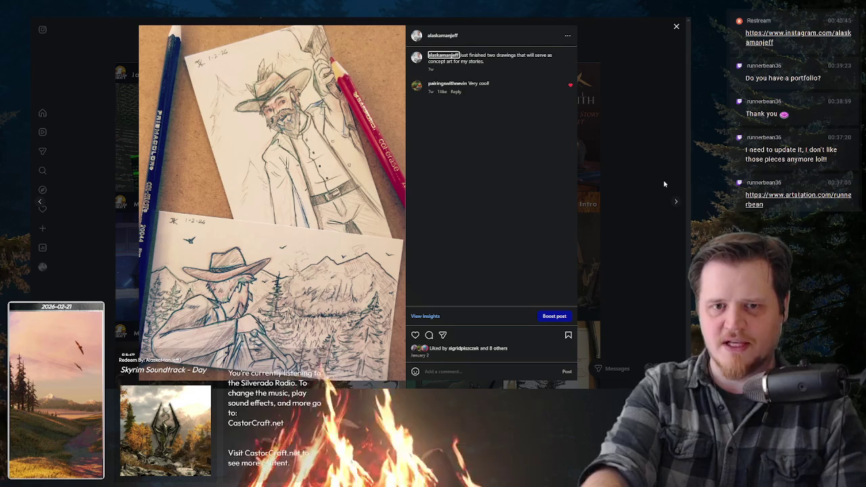
key(Right)
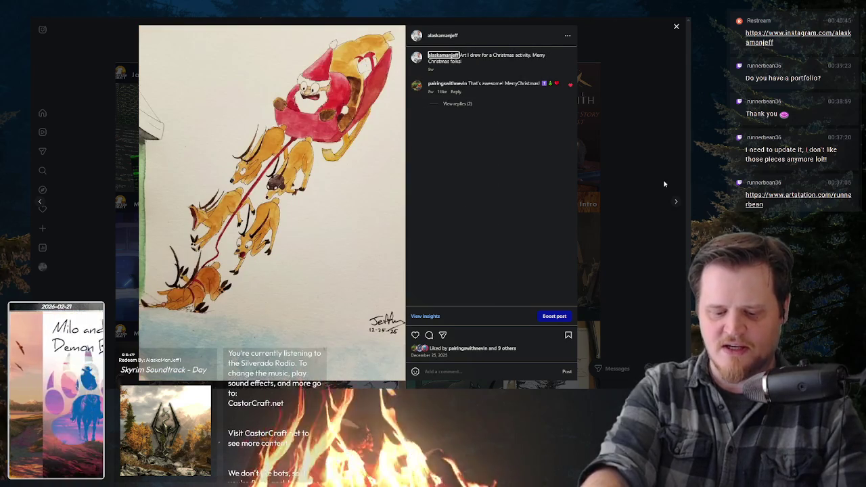
key(Right)
key(Left)
key(Right)
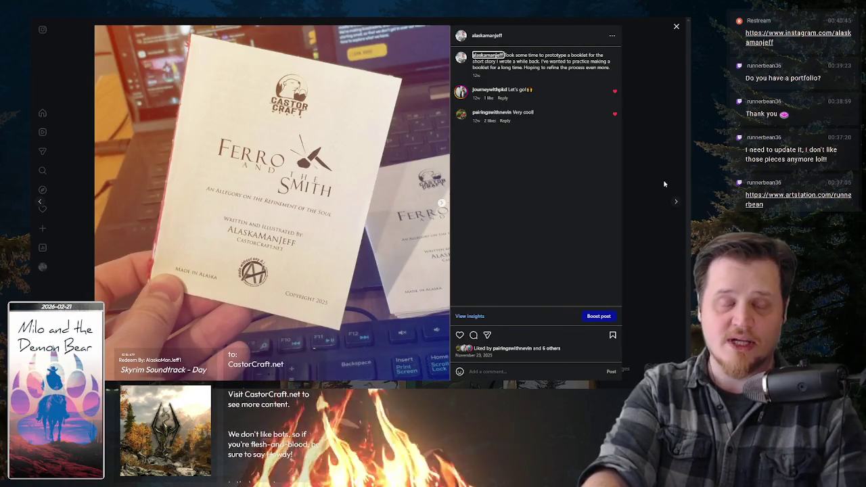
key(Right)
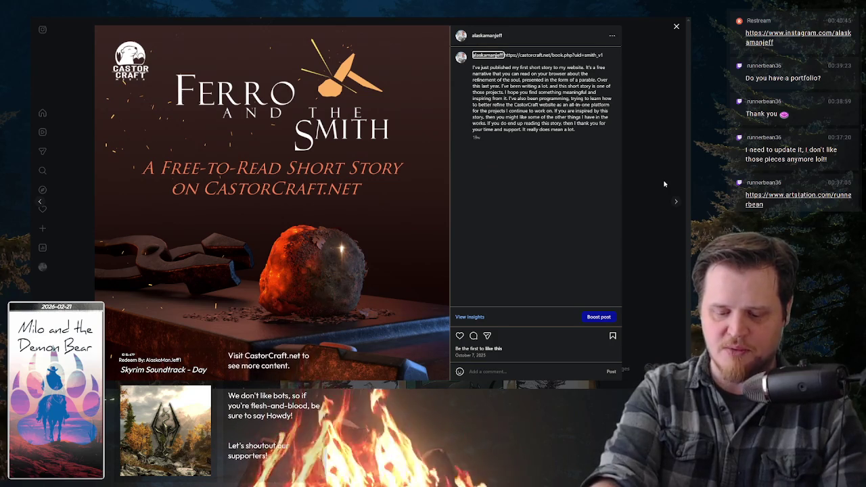
key(Right)
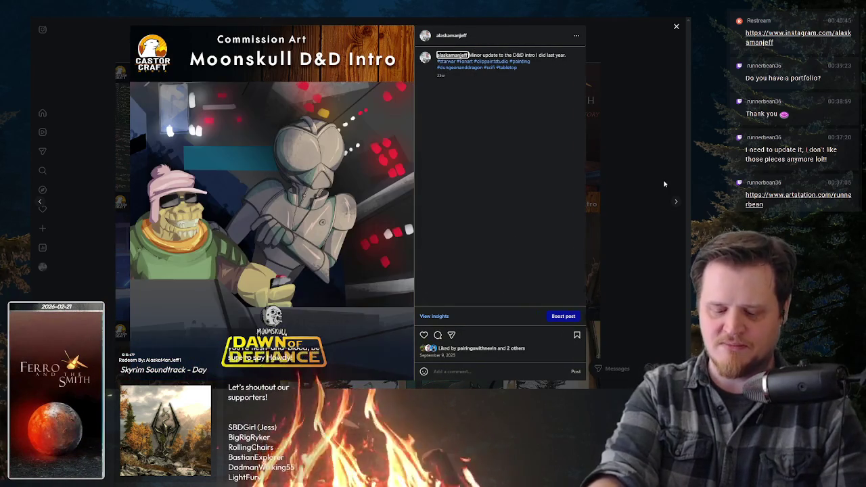
key(Right)
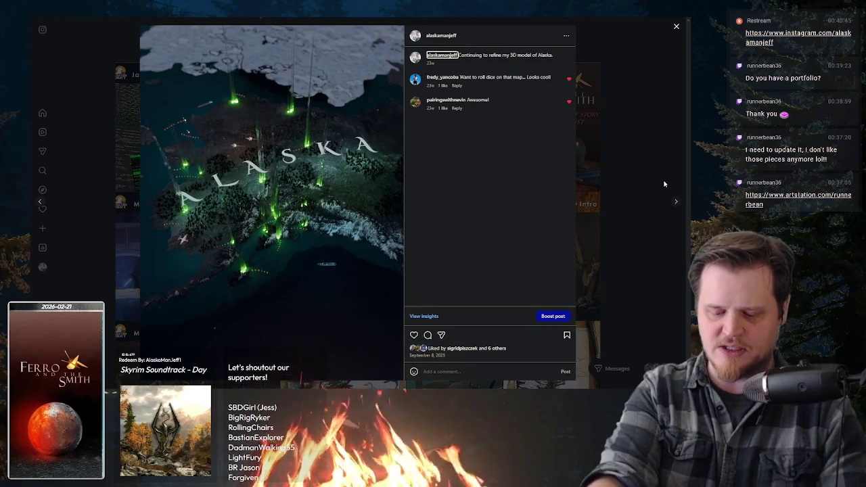
key(Right)
key(Left)
key(Left)
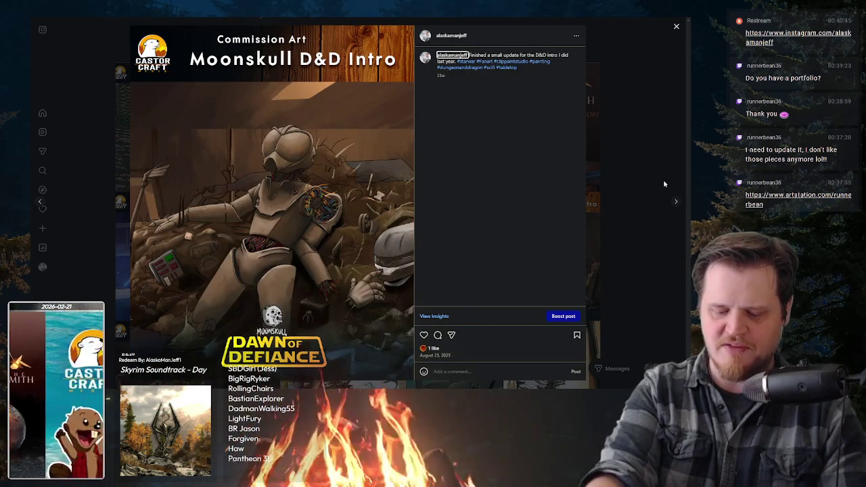
key(Right)
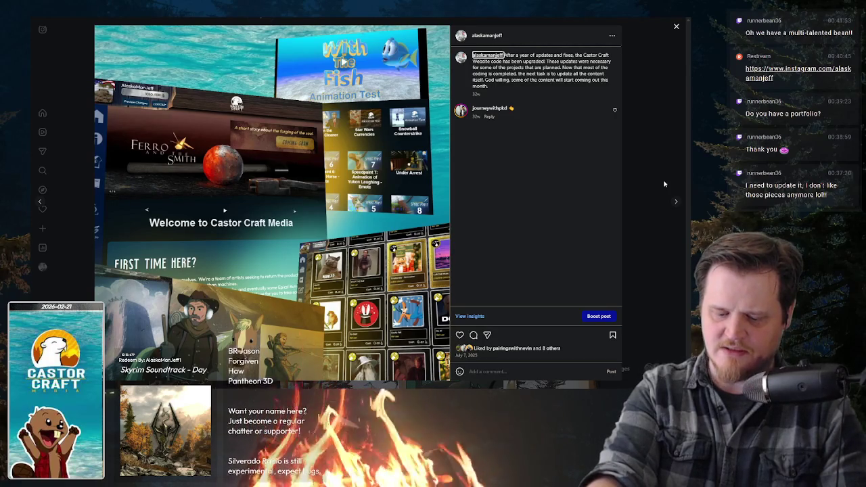
key(Right)
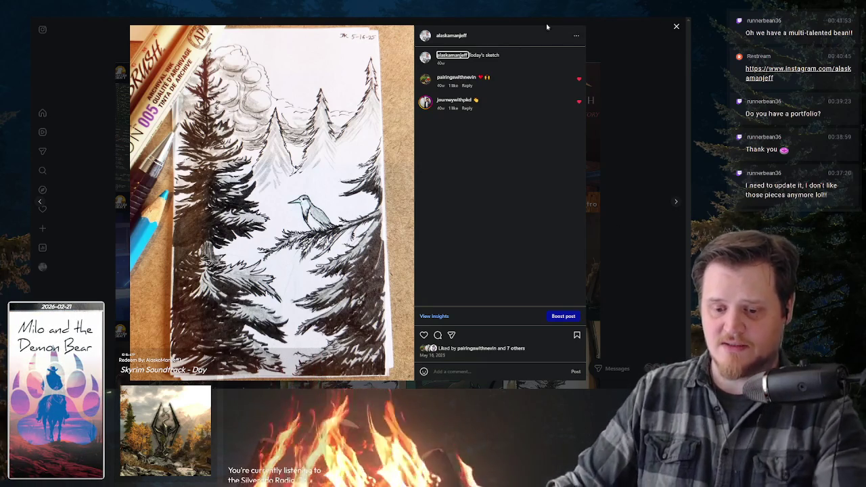
key(F11)
click(121, 24)
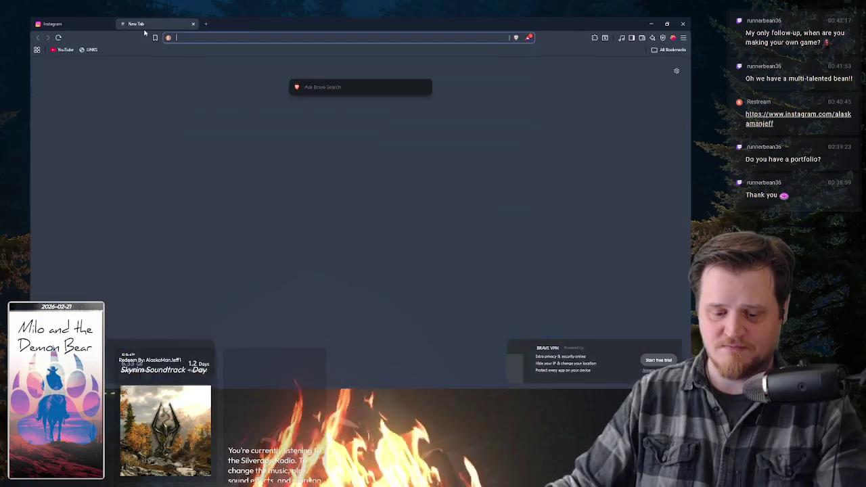
Open the castorcraft.net home page and advance its banner to the next slide
text(castorcraft.net/Studio/index.php)
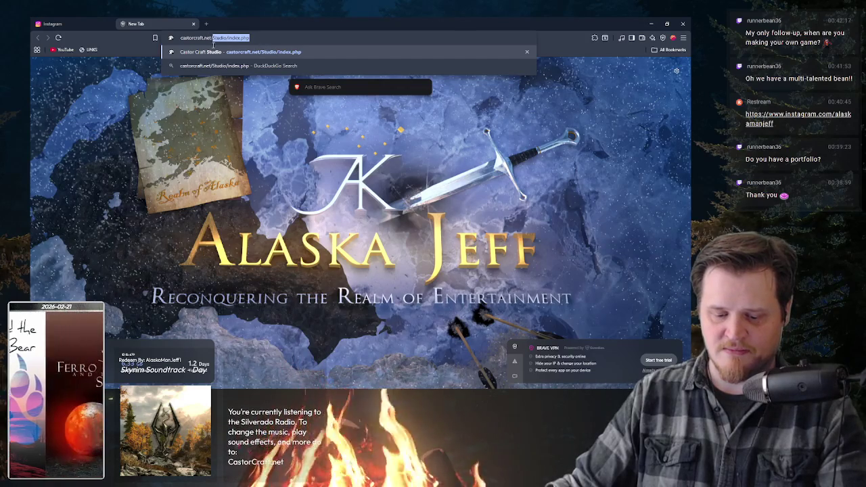
key(BackSpace)
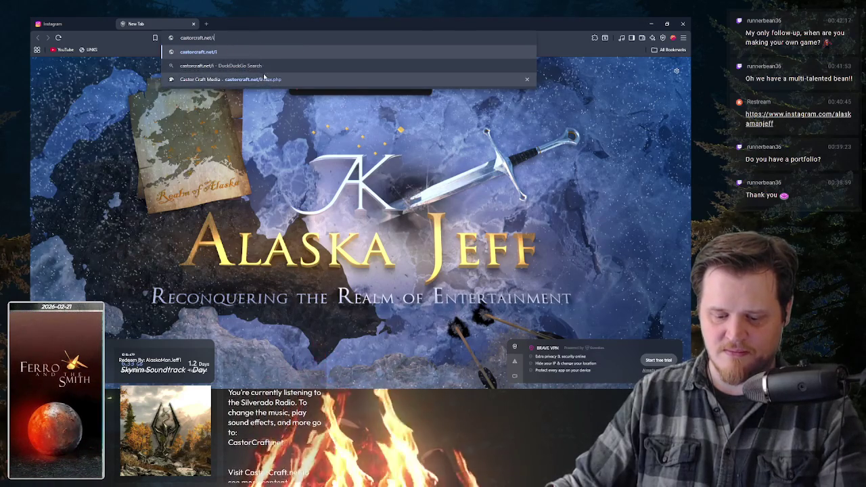
click(269, 80)
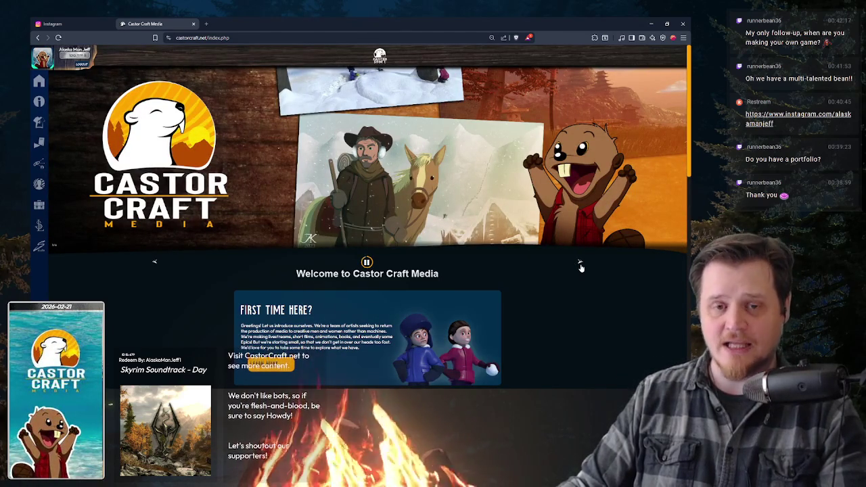
click(580, 266)
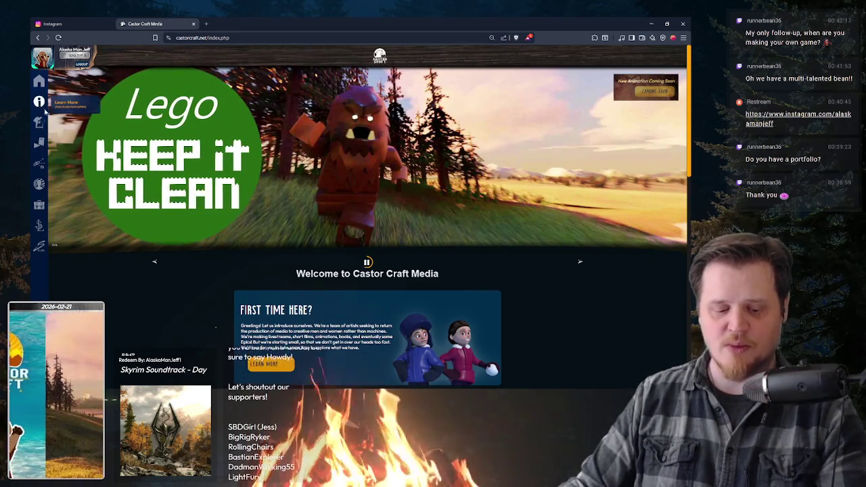
Open the Ferro and the Smith book reader from the Content menu, then hide the browser
click(39, 145)
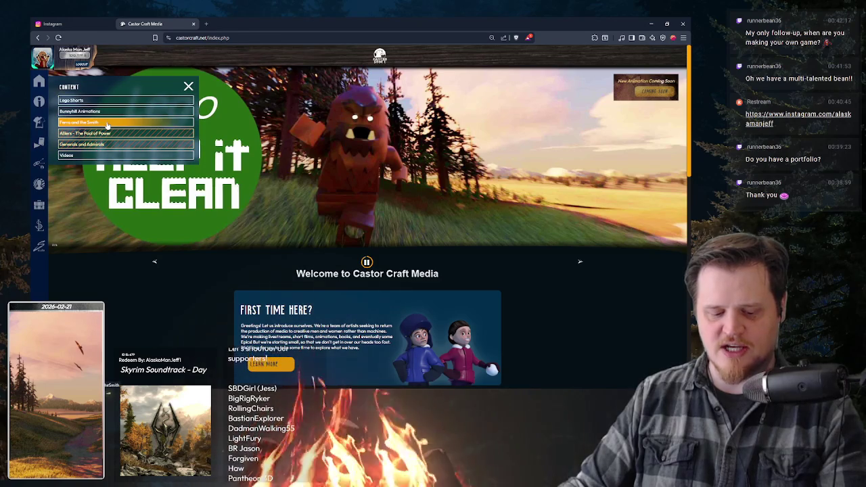
click(107, 123)
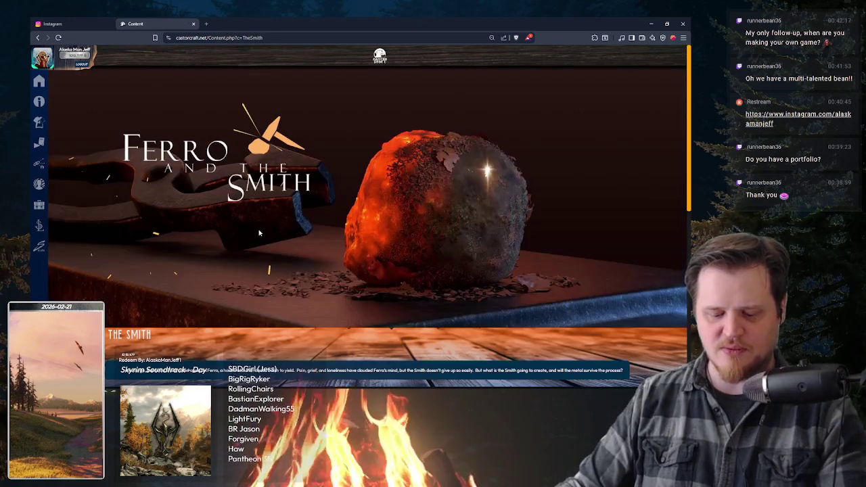
scroll(269, 222, down, 2)
scroll(298, 224, down, 1)
scroll(335, 228, down, 1)
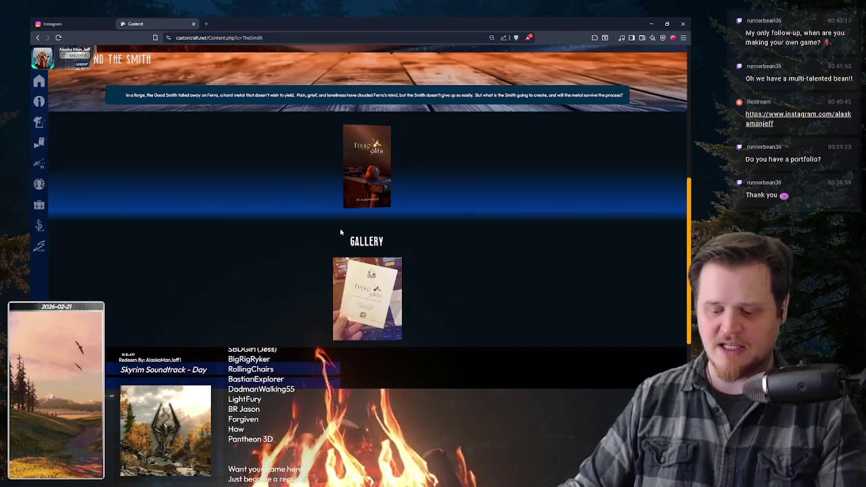
click(366, 177)
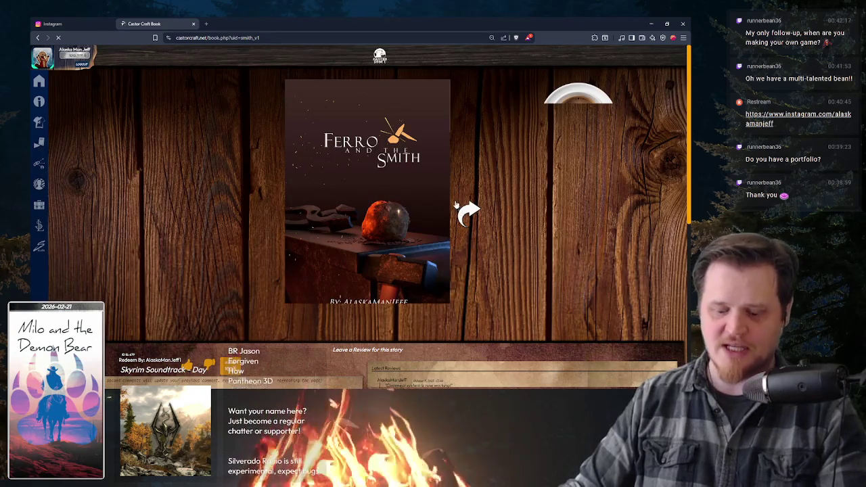
scroll(455, 201, down, 1)
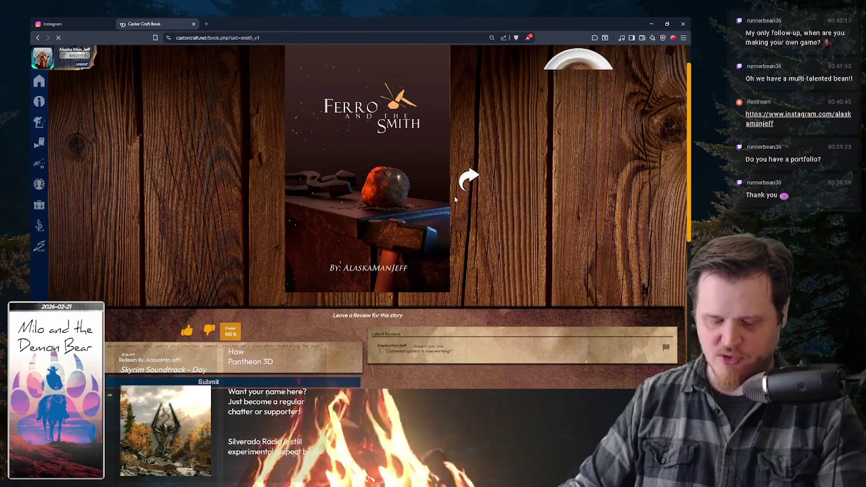
scroll(455, 200, up, 1)
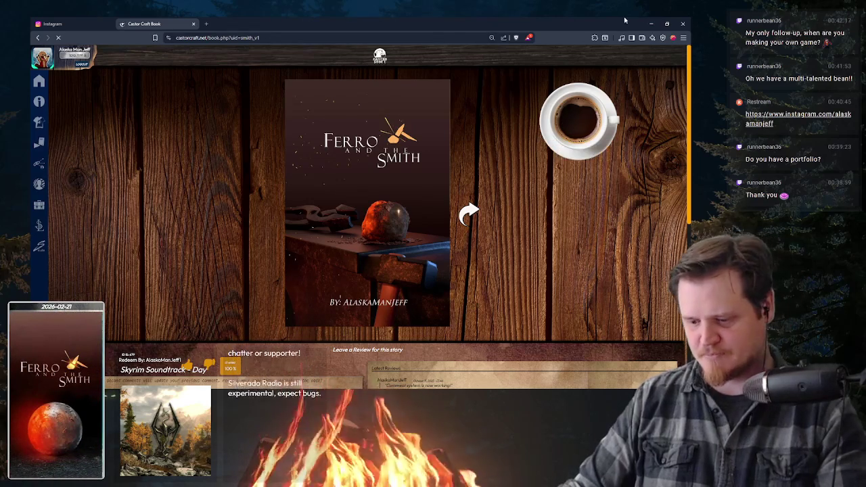
click(652, 24)
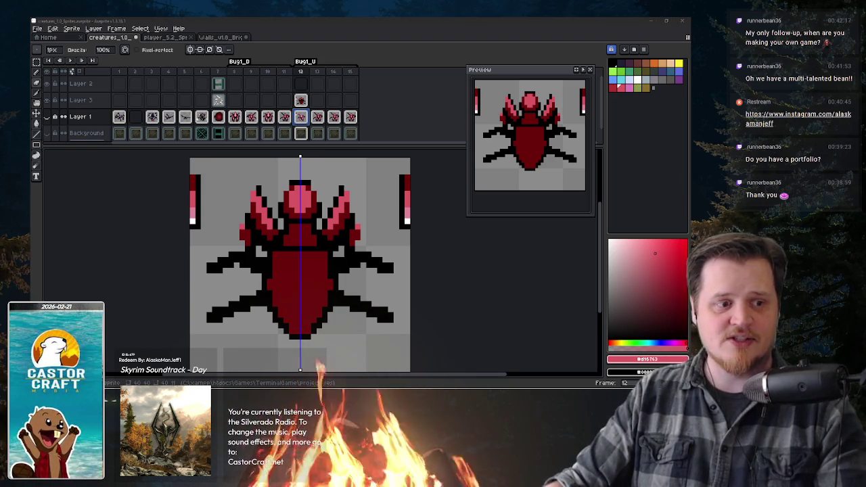
key(alt+Tab)
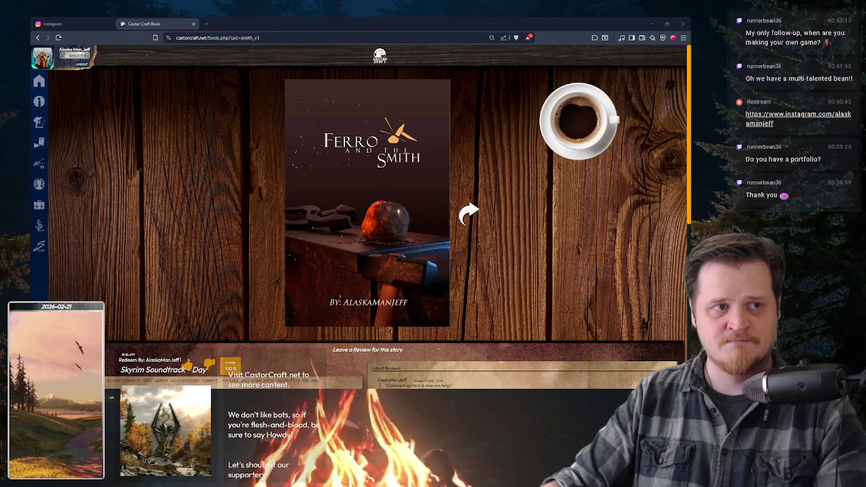
Load the local TerminalGame page in a new tab and resize the browser beside Aseprite at 175% zoom
click(209, 24)
text(ter)
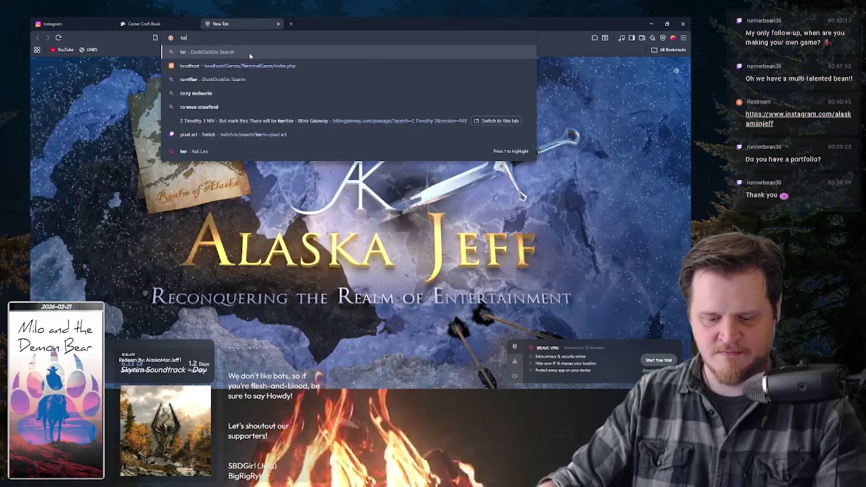
click(274, 66)
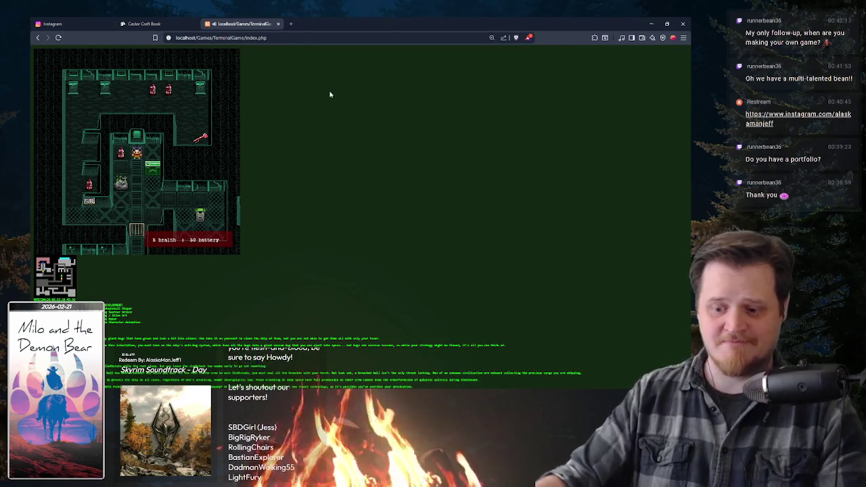
click(669, 24)
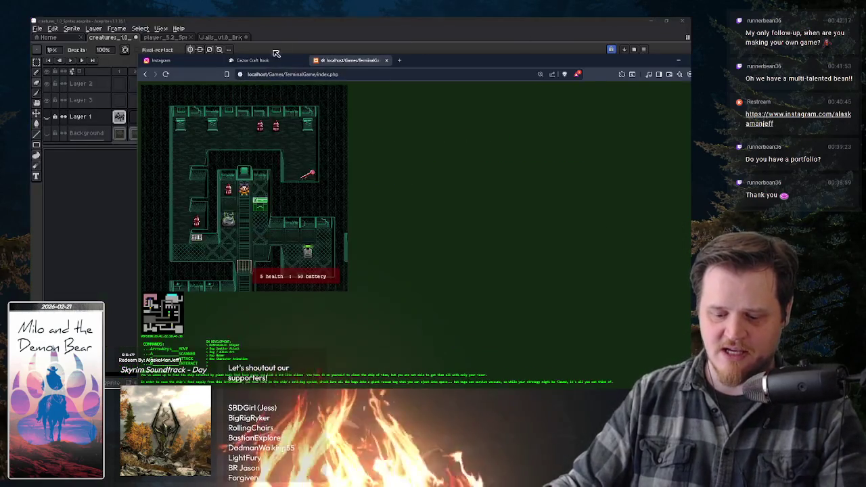
drag(140, 59, 186, 19)
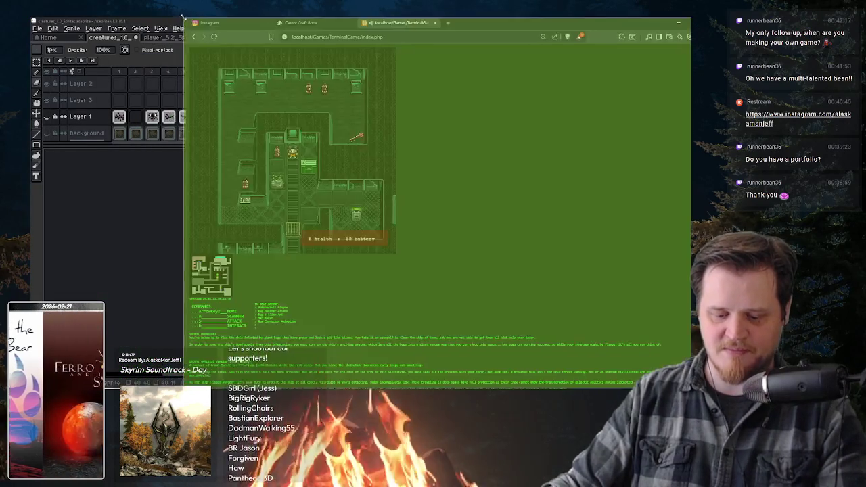
key(ctrl+plus)
key(ctrl+plus)
key(ctrl+plus)
key(ctrl+minus)
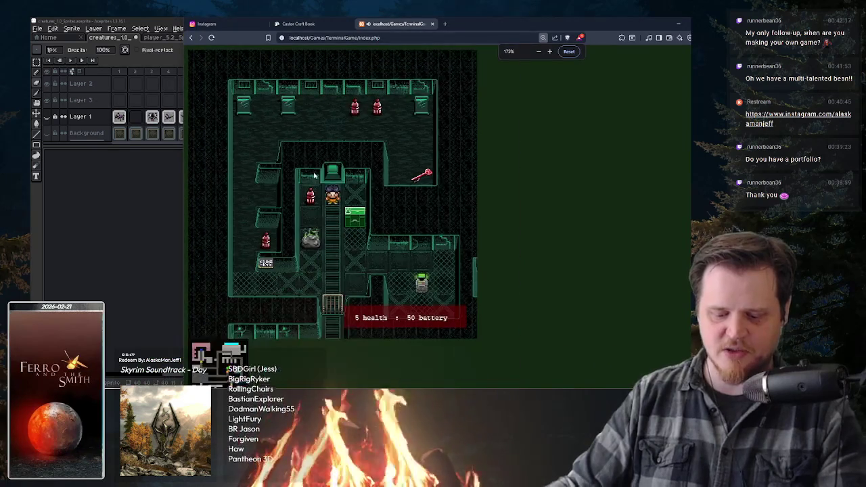
Walk the player through the rooms, searching the trash bag for a battery and zapping a creature
key(Down)
key(Down)
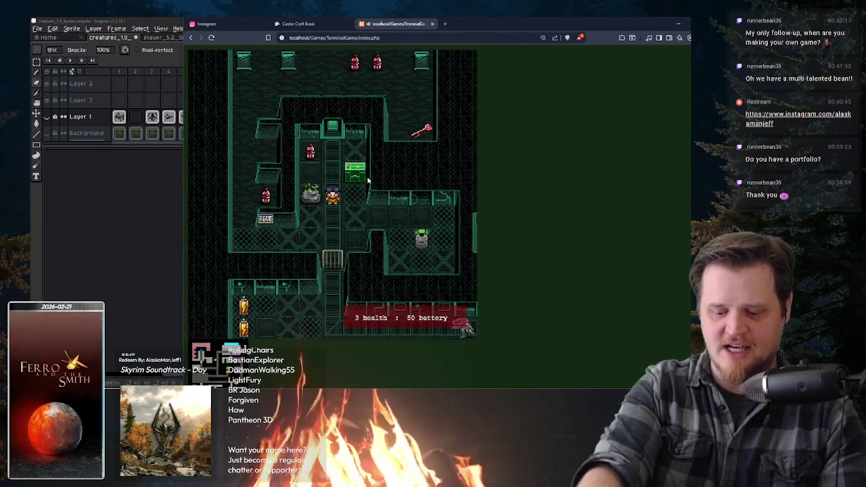
key(Down)
key(Down)
key(Left)
key(Up)
key(Up)
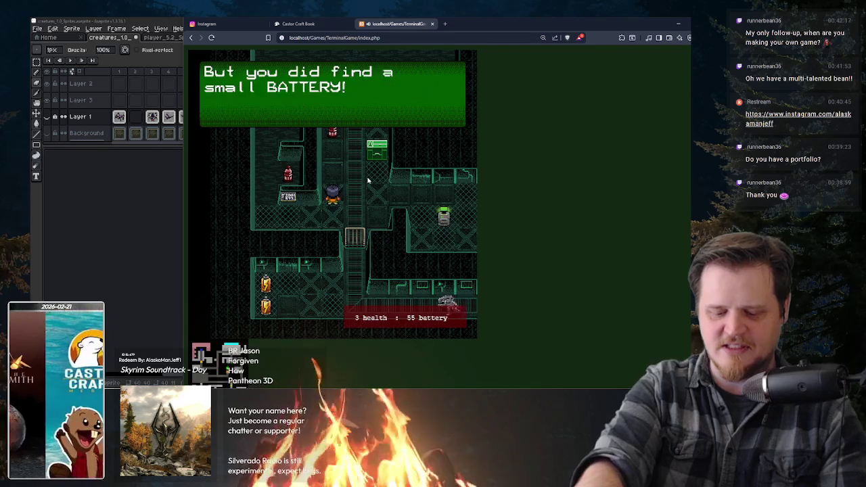
key(Return)
key(Left)
key(Left)
key(Down)
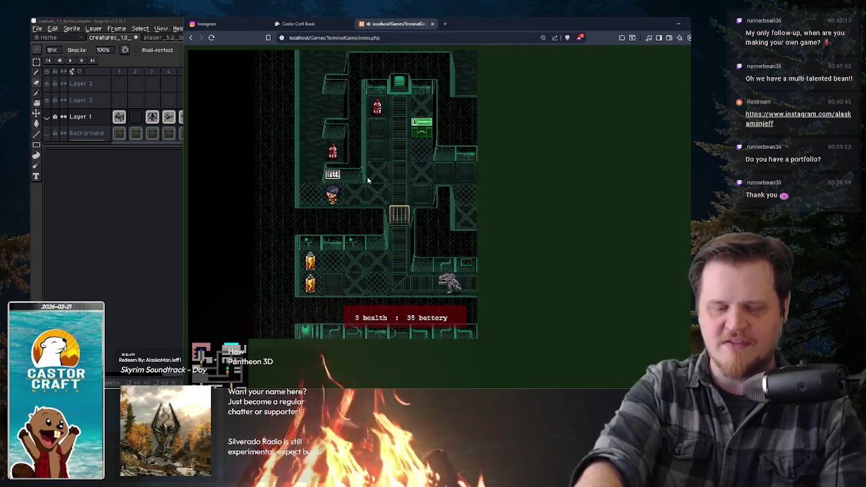
key(Up)
key(Up)
key(Up)
key(Up)
key(Up)
key(Up)
key(Up)
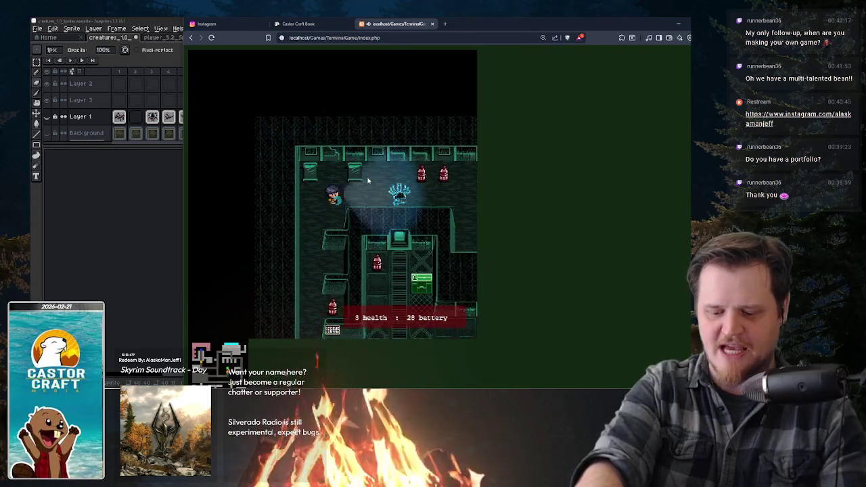
key(Right)
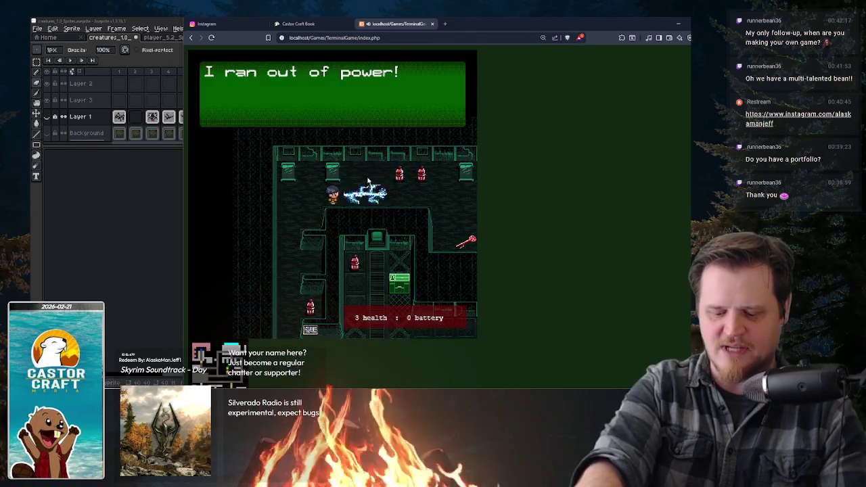
key(Return)
key(Return)
key(Right)
key(Right)
key(Right)
key(Up)
key(Return)
key(Return)
key(Right)
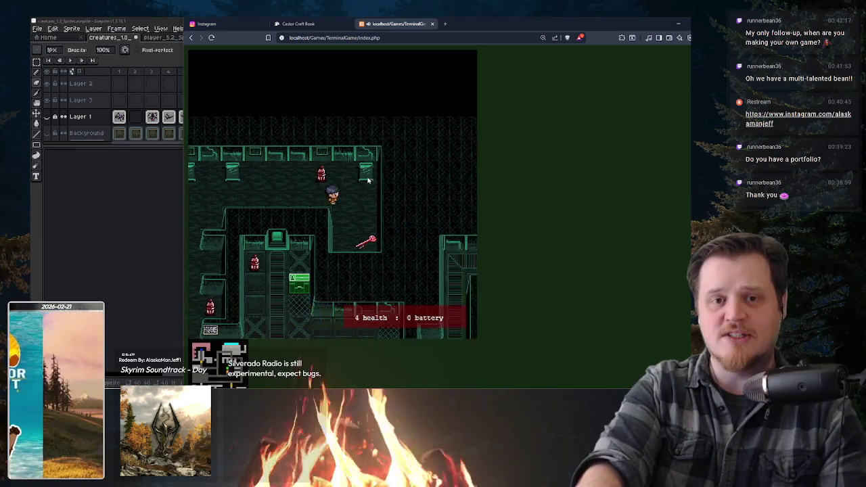
key(Right)
key(Right)
key(Down)
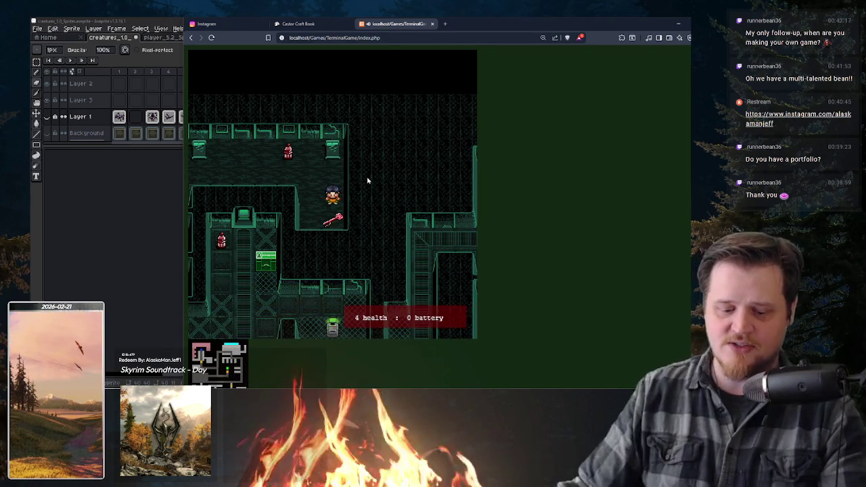
Glance at the player sprite in Aseprite, then pick up the red key and walk left
click(163, 38)
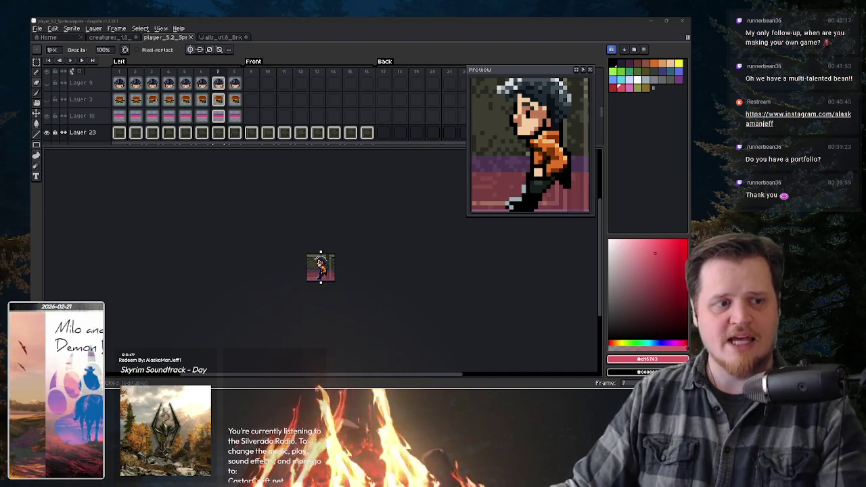
key(alt+Tab)
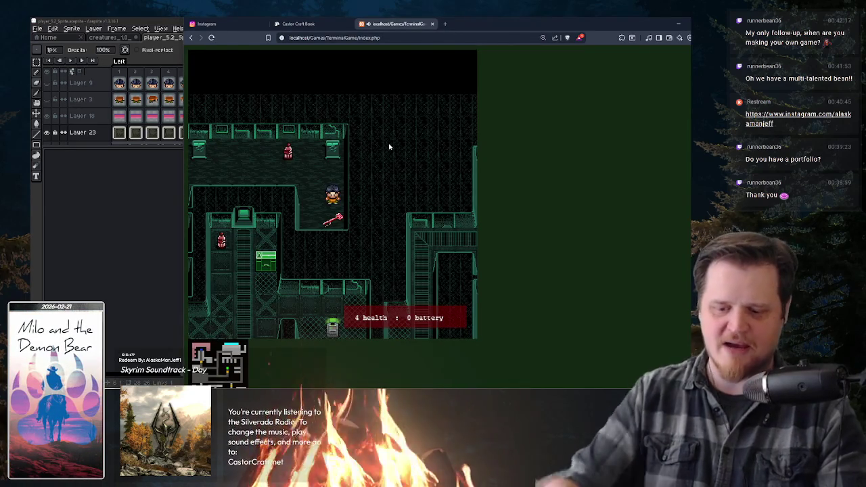
key(Up)
key(Left)
key(Down)
key(Right)
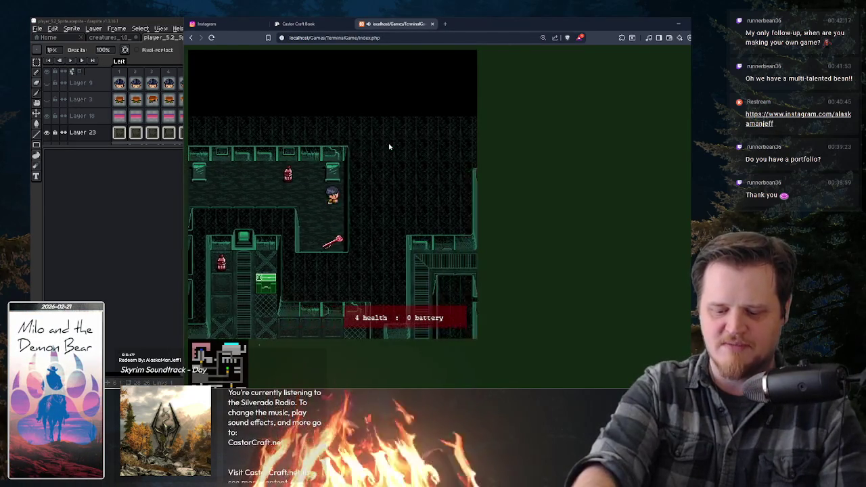
key(Left)
key(Up)
key(Up)
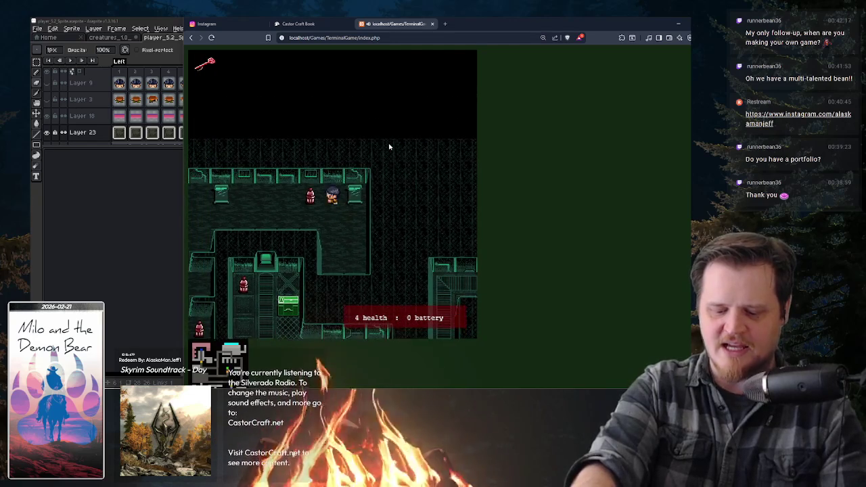
key(Left)
key(Down)
key(Left)
key(Left)
key(Left)
key(Left)
key(Left)
key(Down)
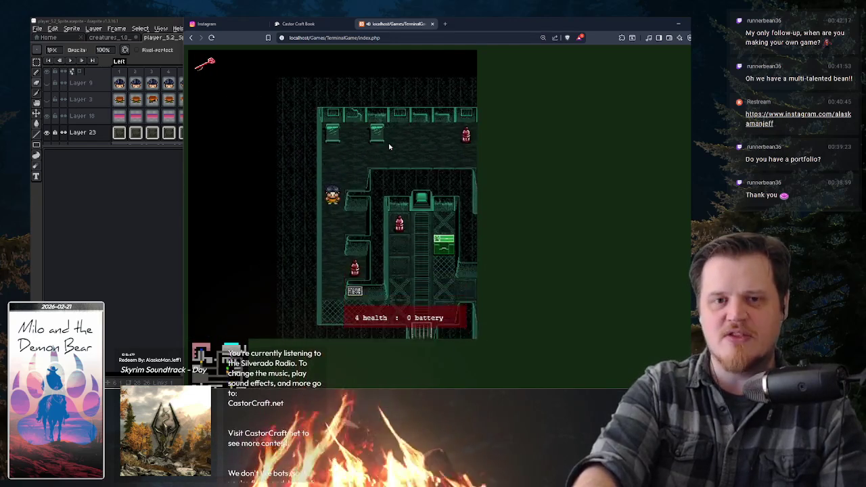
key(Down)
key(Down)
key(Down)
key(Down)
Walk through the vertical conveyor corridor past the table room and collect the green key
key(Down)
key(Right)
key(Right)
key(Right)
key(Right)
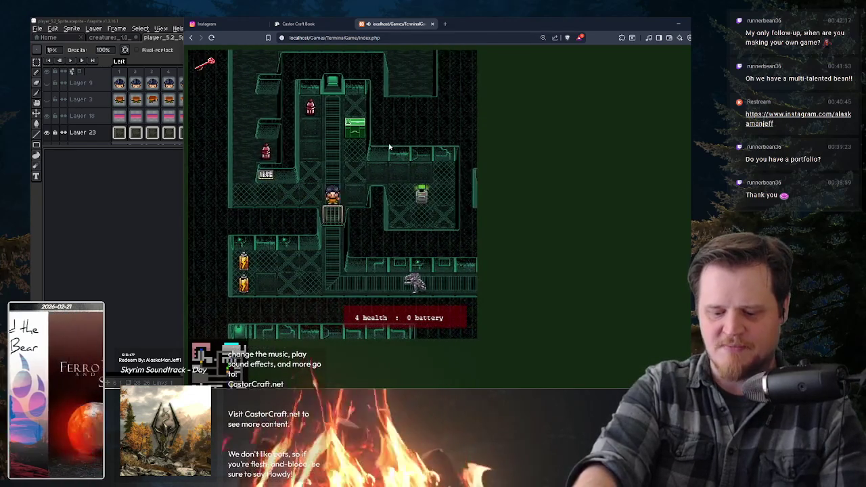
key(Down)
key(Down)
key(Down)
key(Left)
key(Left)
key(Left)
key(Left)
key(Left)
key(Right)
key(Right)
key(Right)
key(Right)
key(Right)
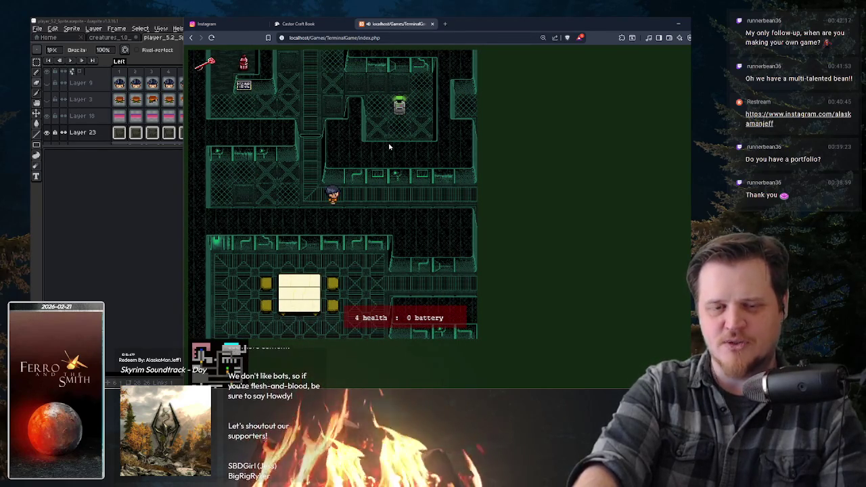
key(Right)
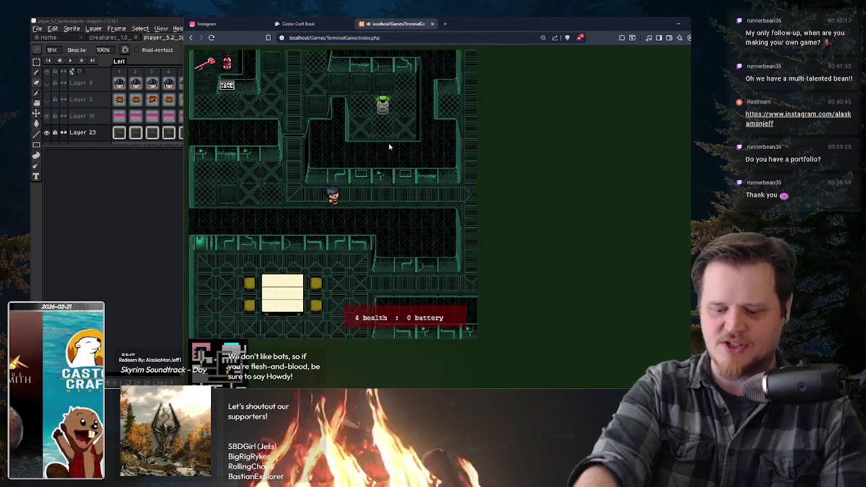
key(Right)
key(Right)
key(Right)
key(Right)
key(Right)
key(Down)
key(Down)
key(Down)
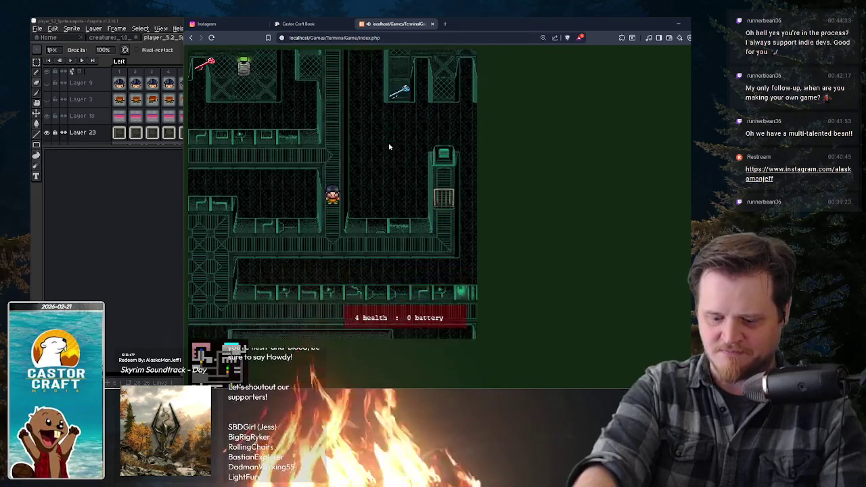
key(Down)
key(Left)
key(Left)
key(Down)
key(Down)
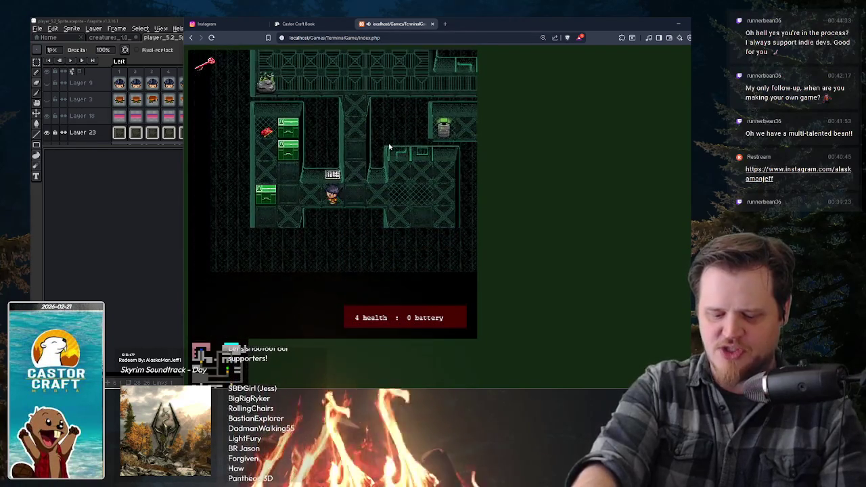
key(Up)
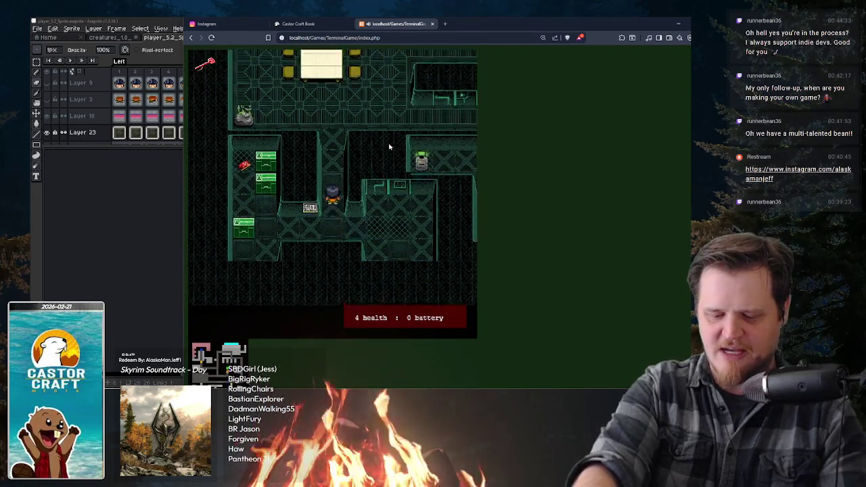
key(Up)
key(Up)
key(Right)
key(Right)
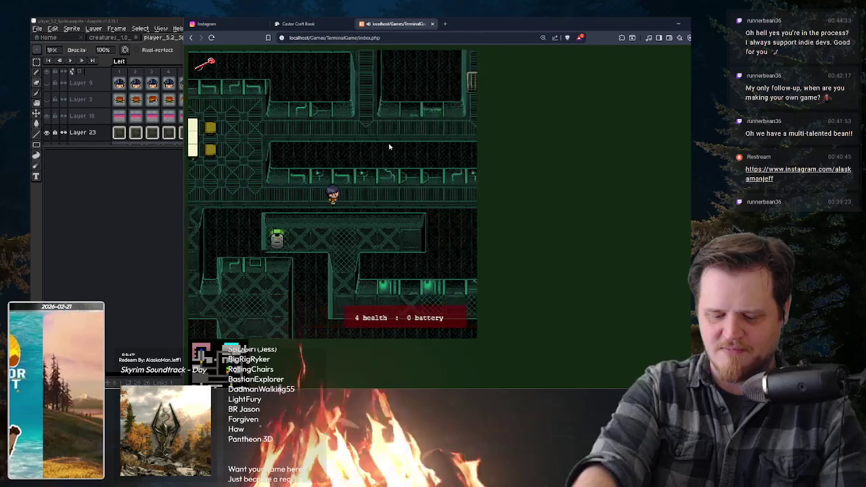
key(Right)
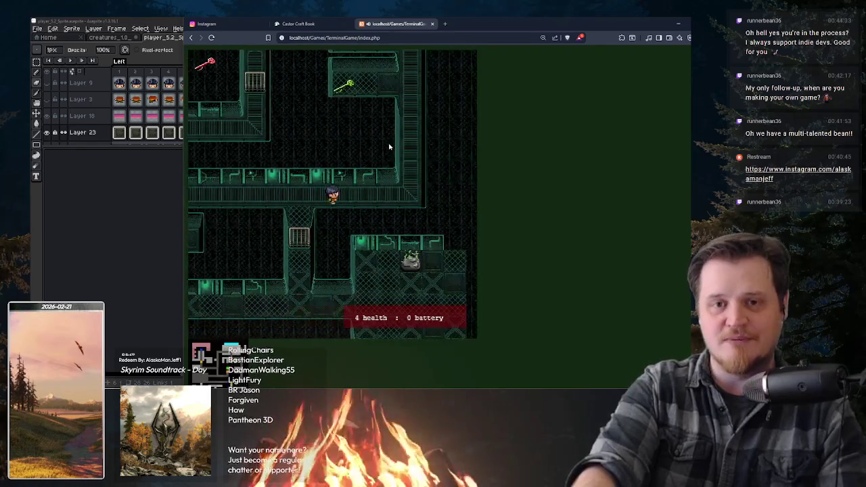
key(Up)
key(Up)
key(Up)
key(Up)
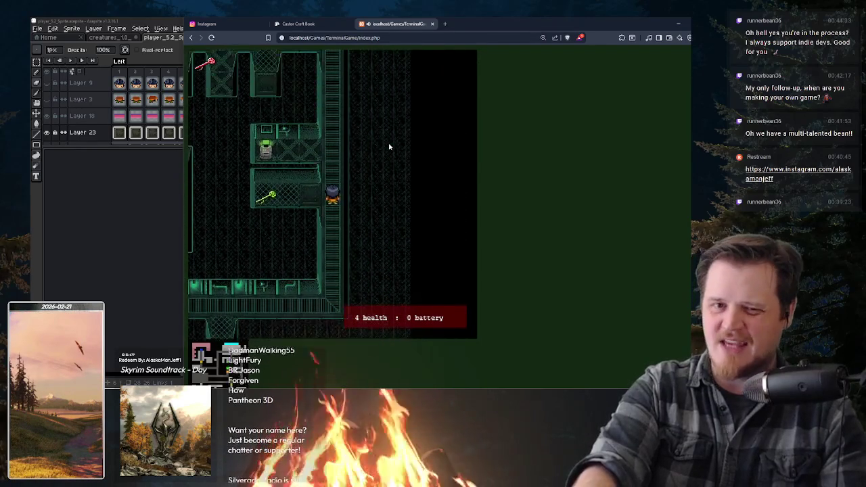
key(Left)
key(Left)
key(Left)
key(Right)
key(Right)
key(Down)
key(Down)
key(Down)
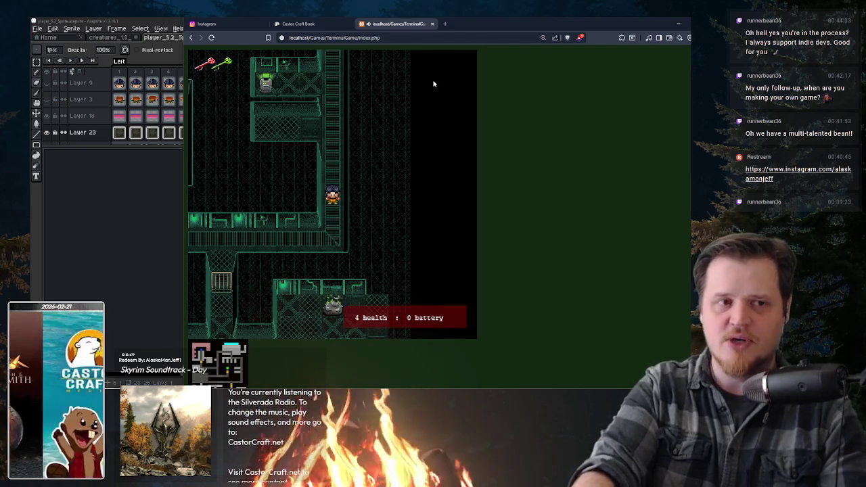
Walk the player up and left, then return to the Ferro and the Smith book page
key(Up)
key(Up)
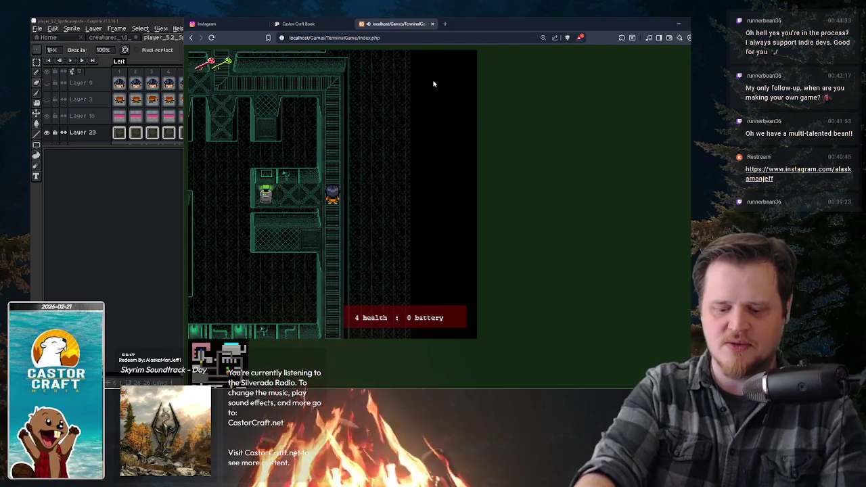
key(Left)
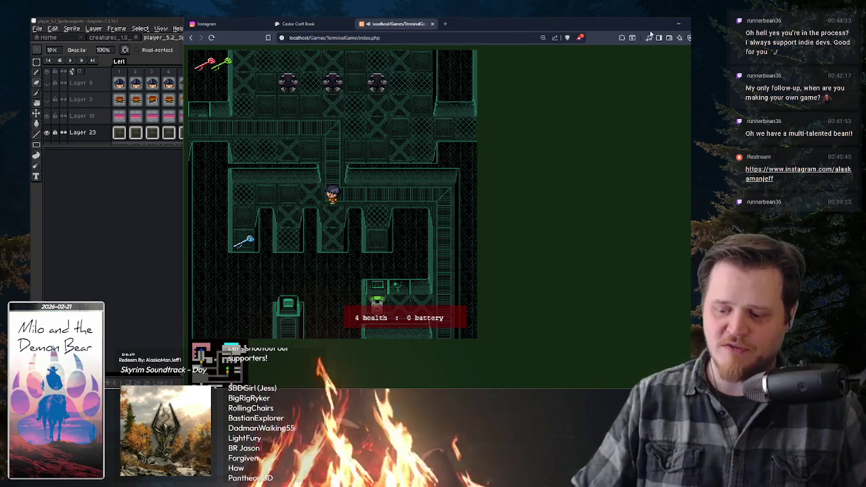
click(321, 25)
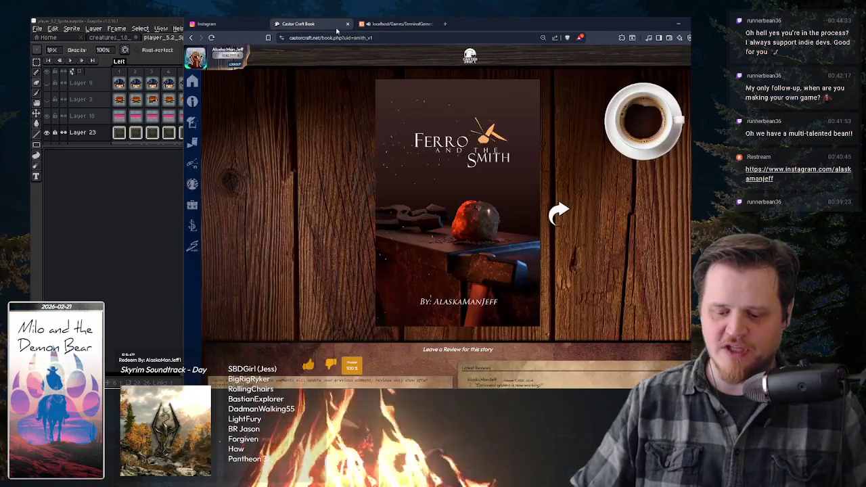
Visit the Castor Craft Media home page, then minimize the browser and bring up the creatures sprite
click(194, 81)
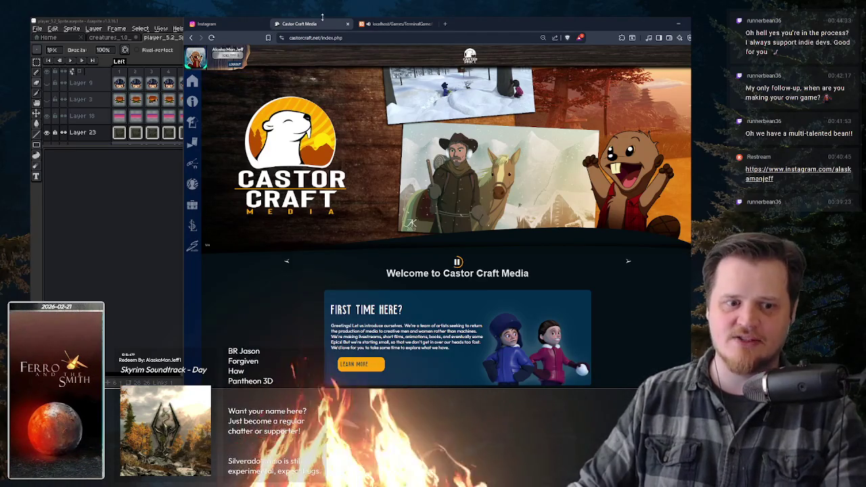
click(387, 24)
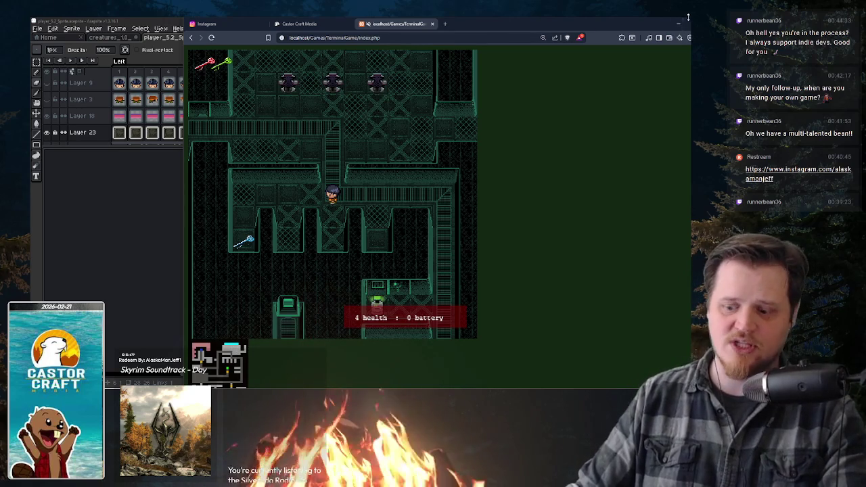
drag(665, 27, 591, 29)
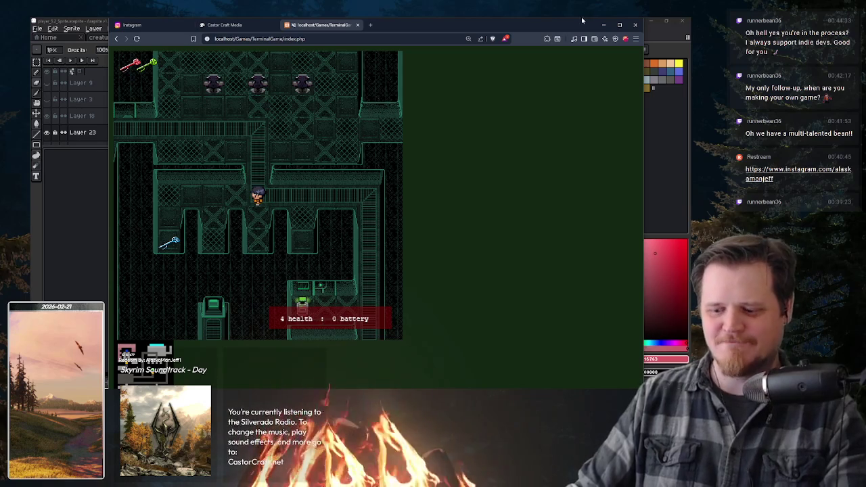
click(602, 26)
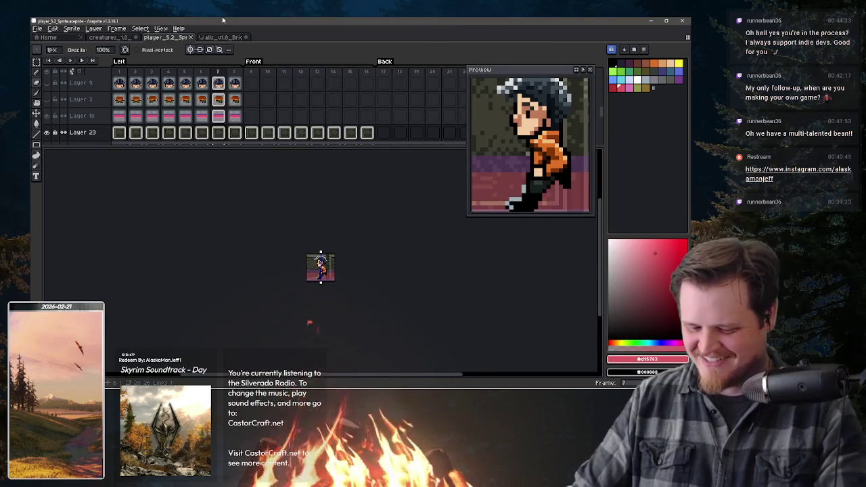
click(125, 38)
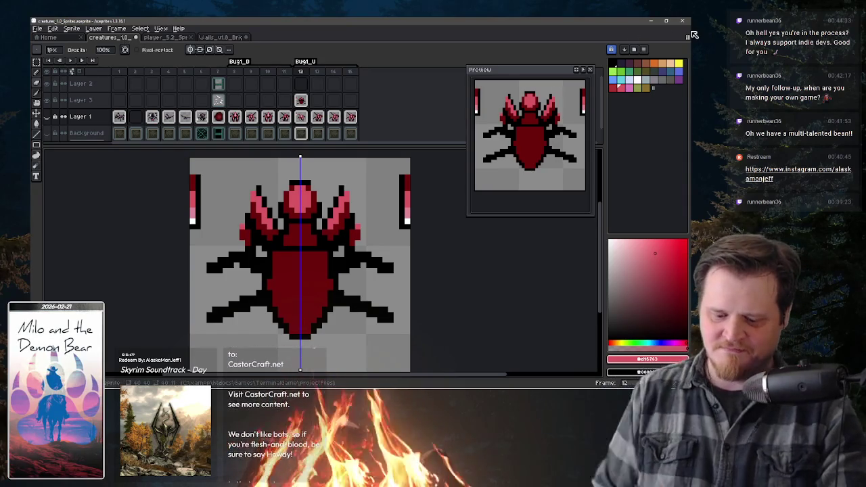
Select Layer 3 of the Bug1_U frame and sample the wing colour and black outline
key(e)
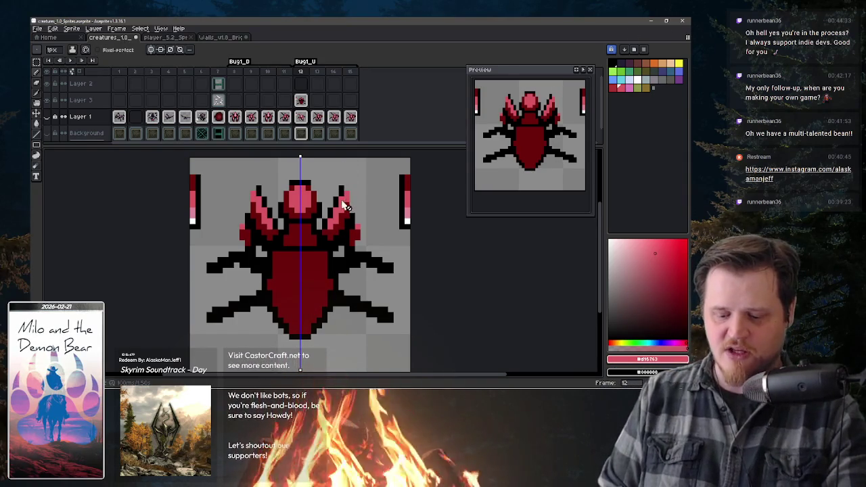
click(301, 100)
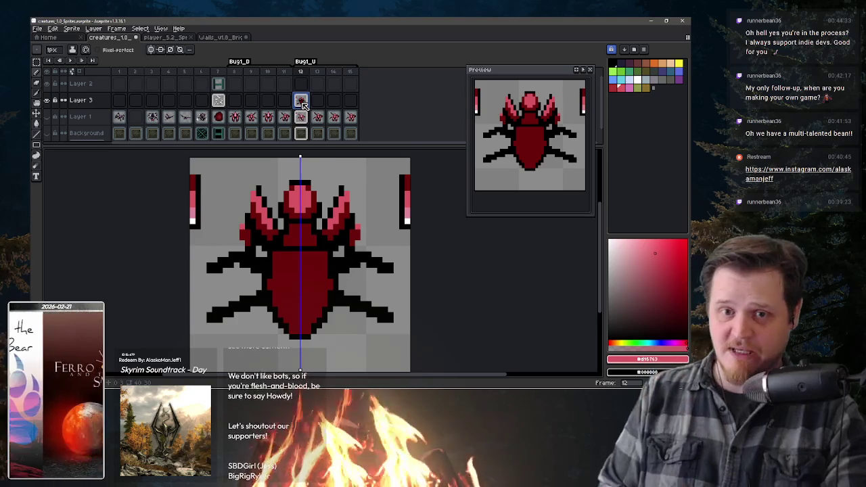
key(i)
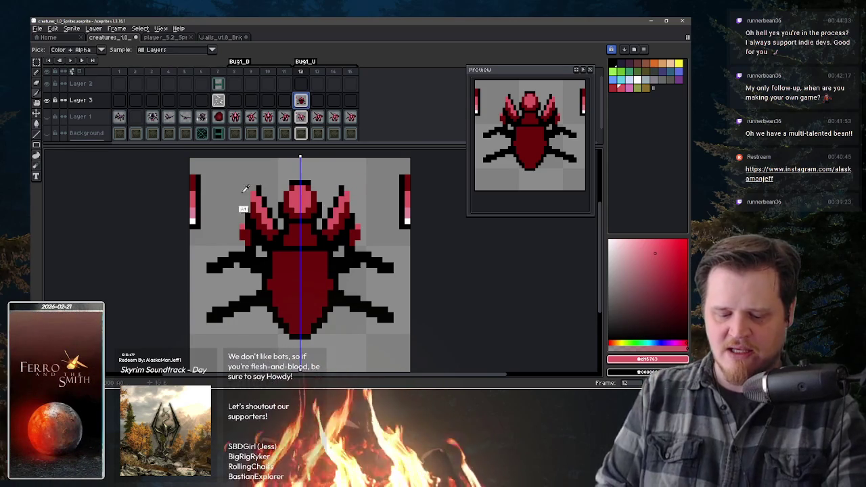
alt+click(408, 212)
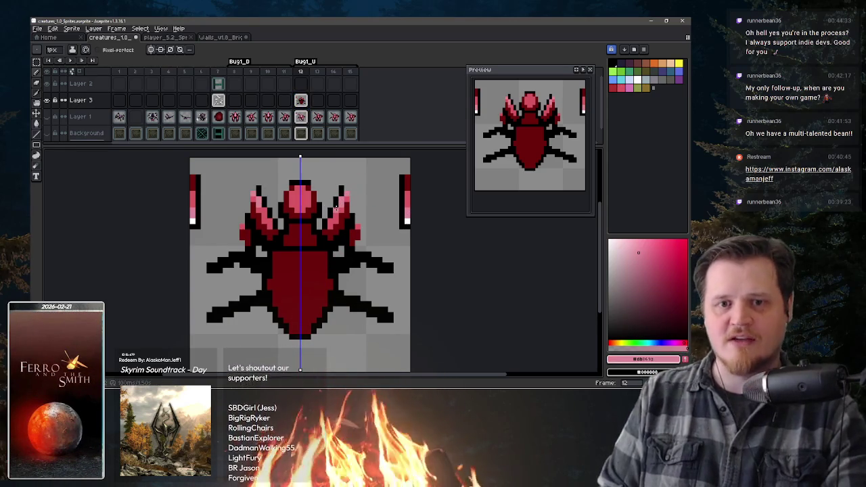
key(e)
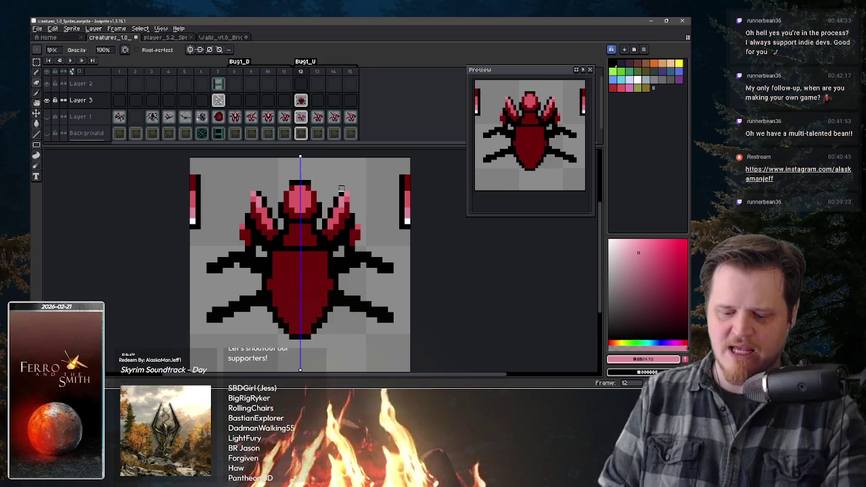
key(b)
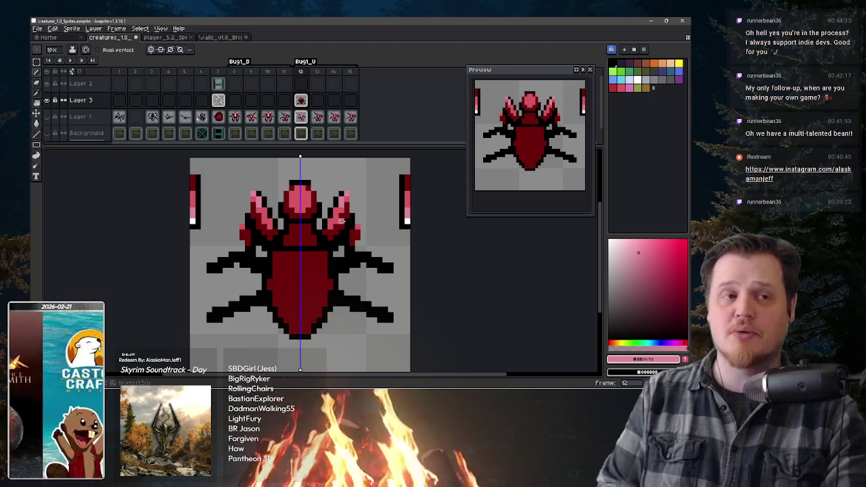
key(alt)
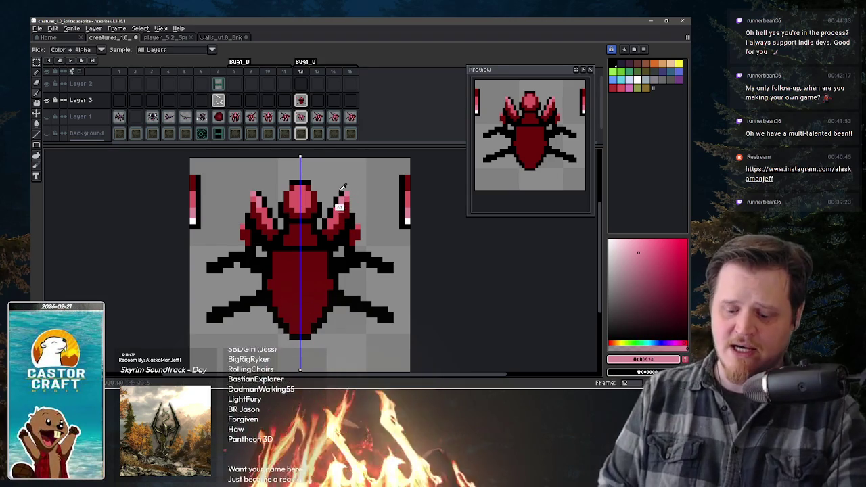
alt+click(344, 190)
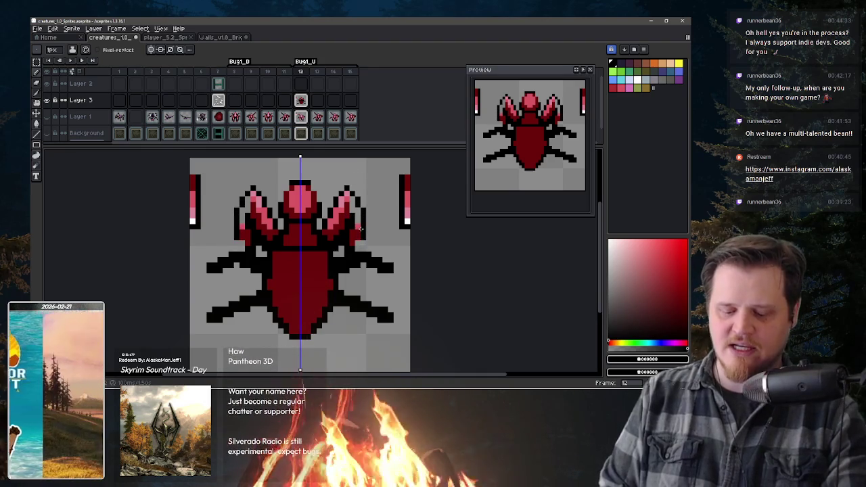
Erase mirrored outline pixels beside the wings and add lighter pink highlights on the head
key(e)
drag(362, 227, 363, 237)
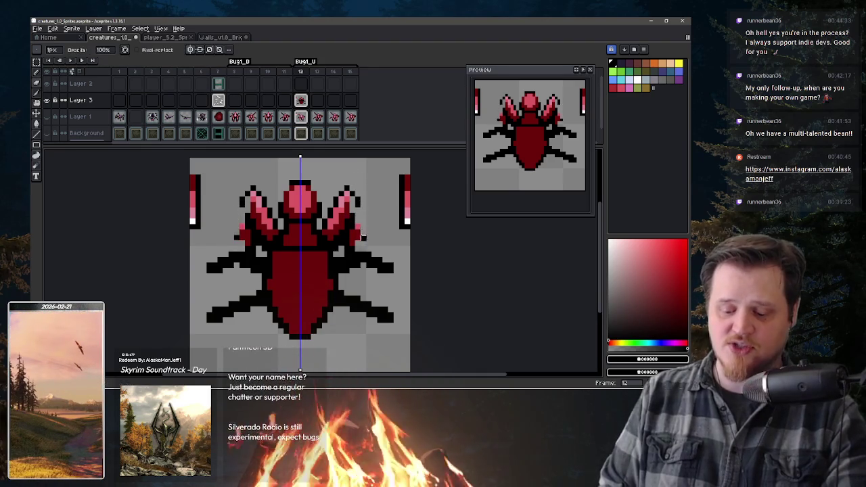
key(alt)
alt+click(350, 201)
alt+click(352, 215)
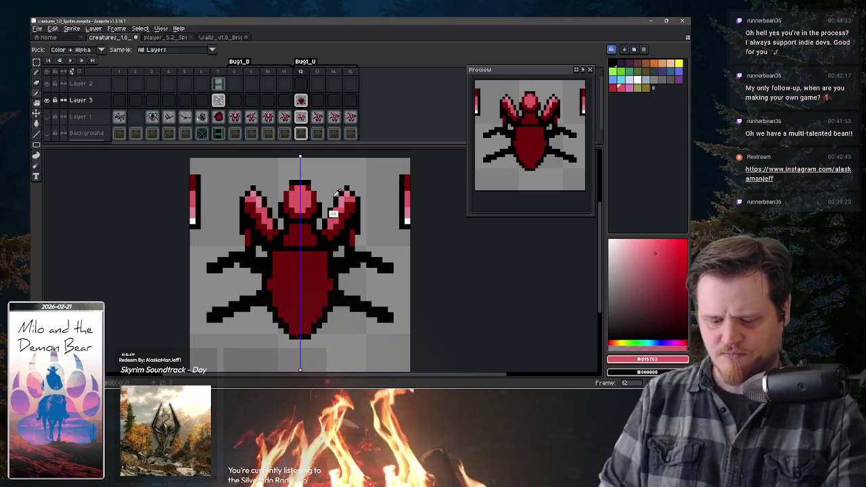
alt+click(295, 195)
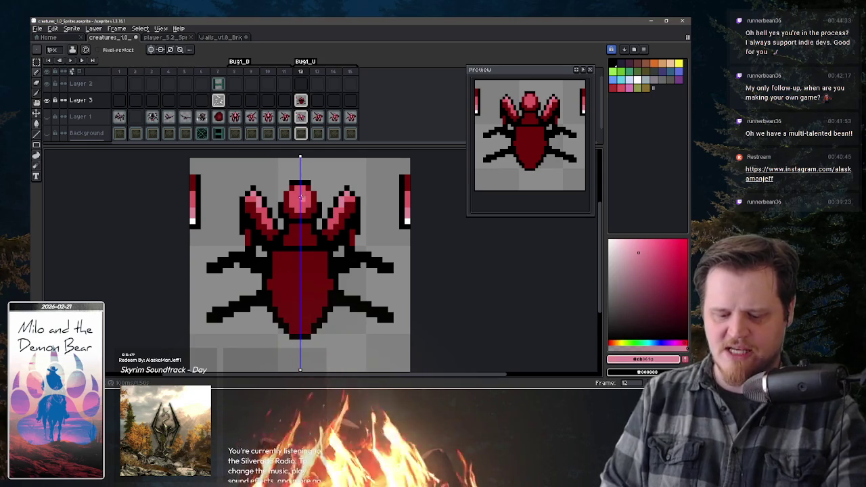
click(300, 196)
click(302, 214)
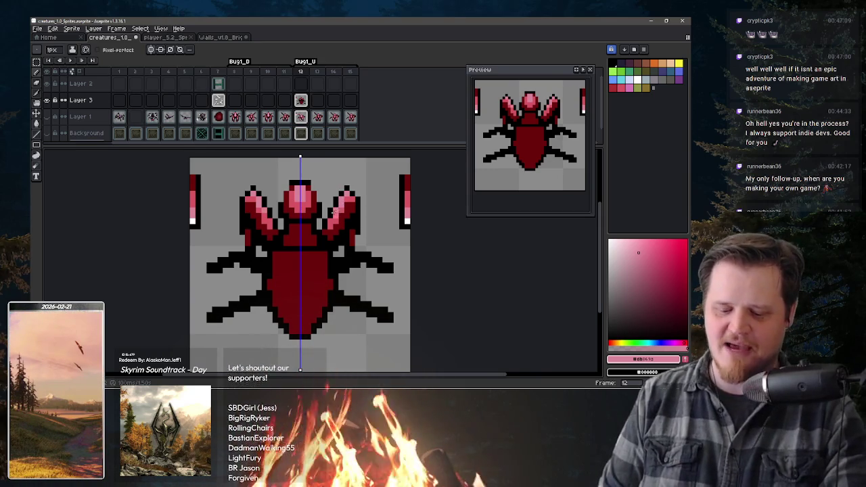
Make Layer 1 visible on frame 10, then return to Bug1_U and undo the stray marks
click(268, 117)
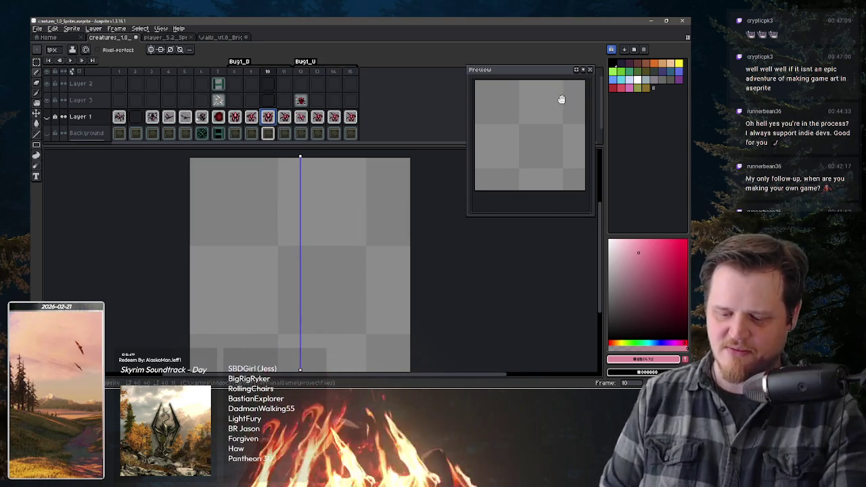
click(47, 117)
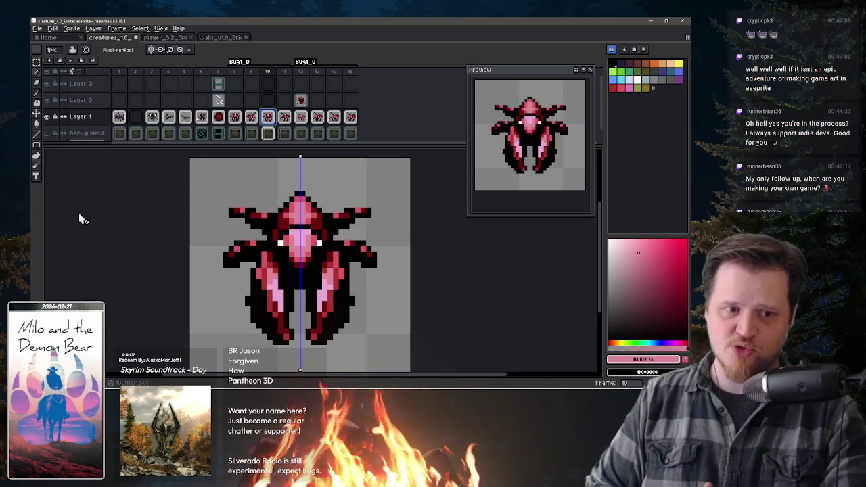
click(302, 102)
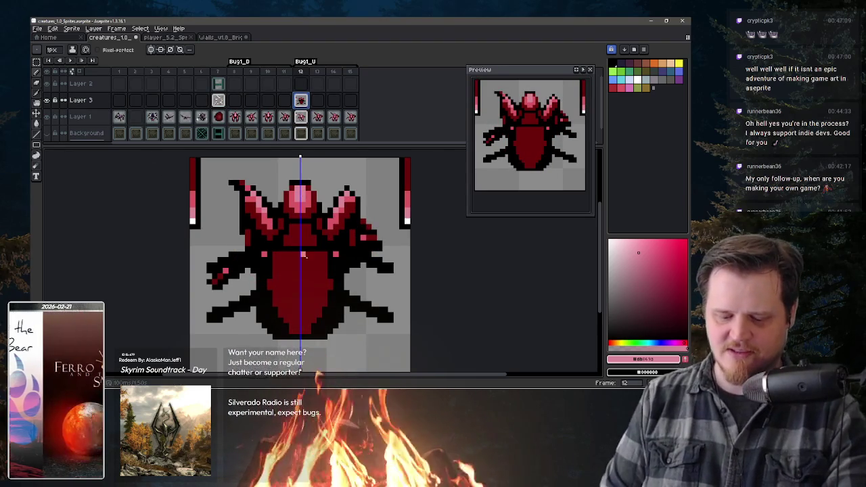
key(b)
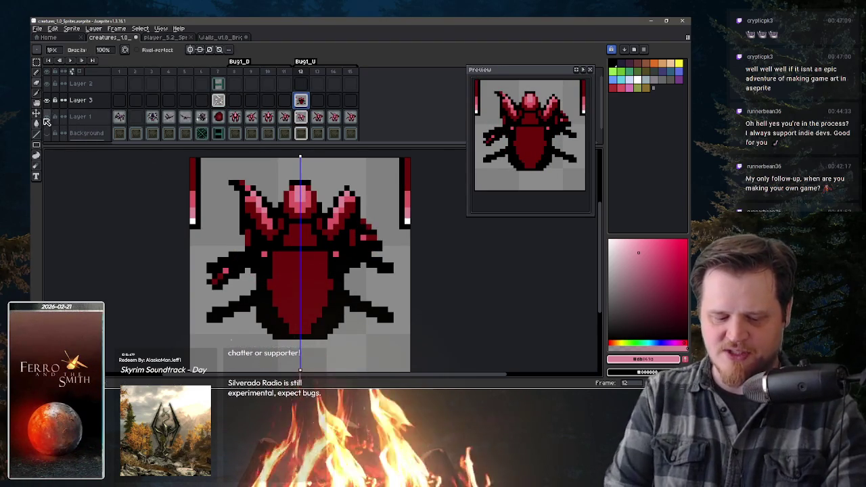
key(ctrl+z)
key(ctrl+z)
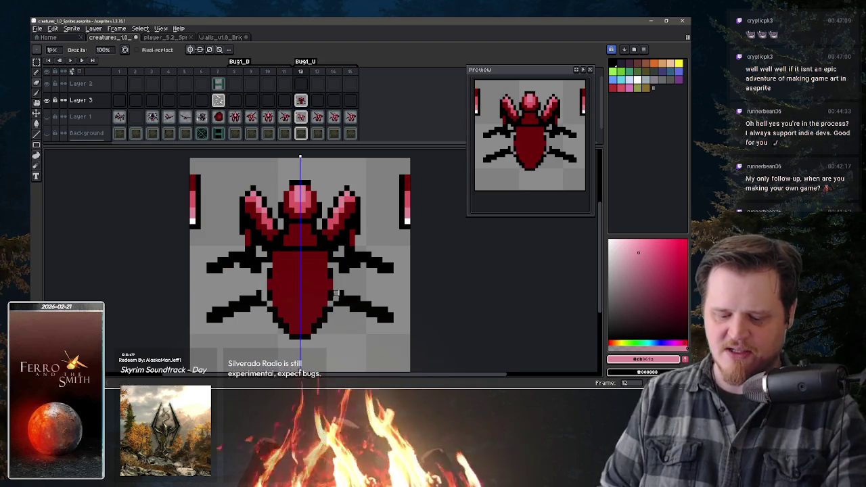
Sample black, undo the last pencil stroke, then sample the bug's dark red, black and pink
key(b)
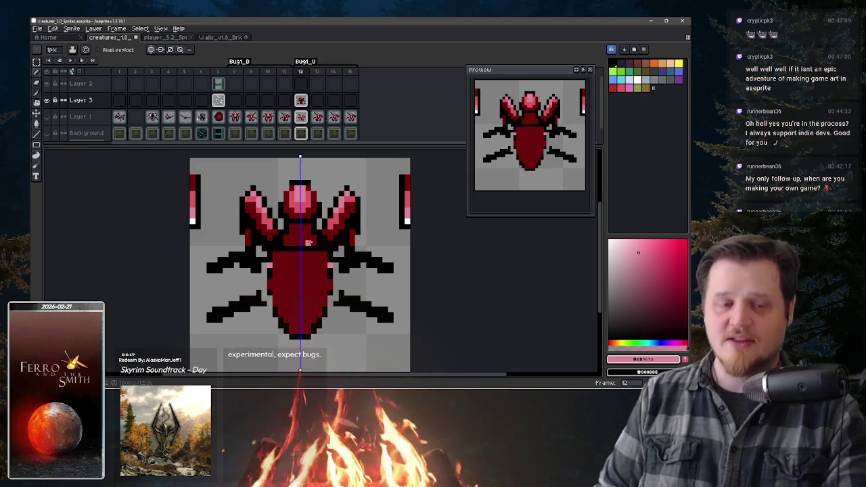
alt+click(337, 260)
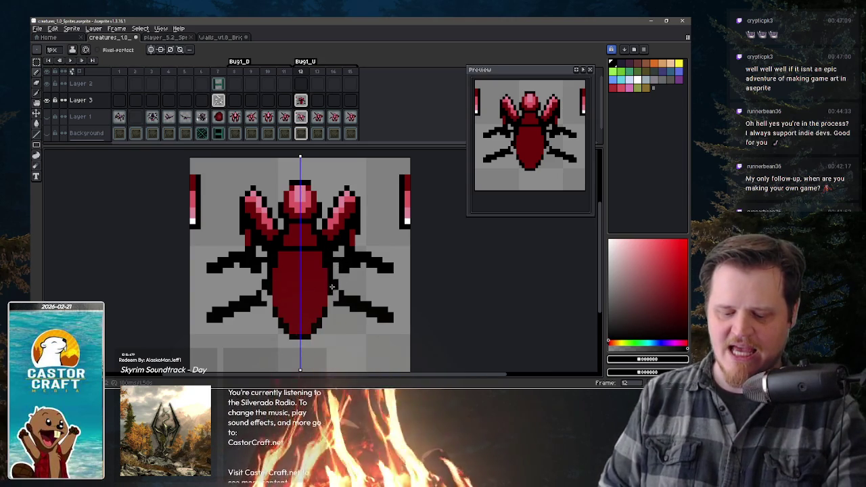
key(ctrl+z)
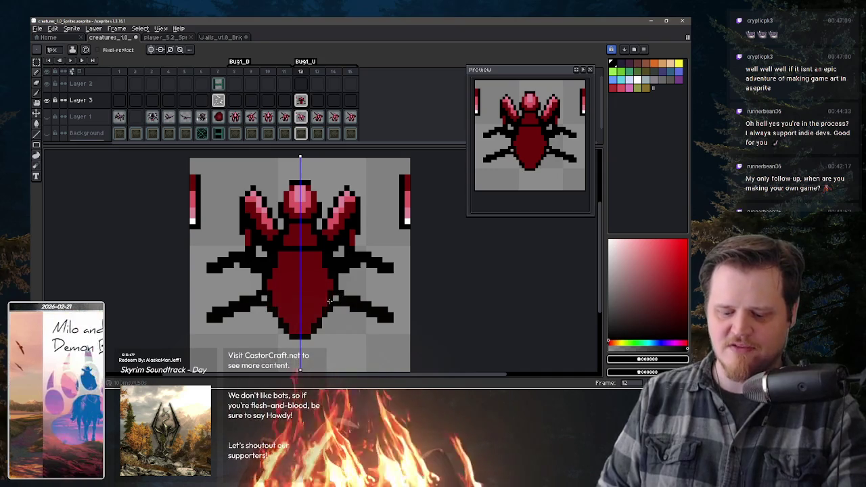
alt+click(353, 226)
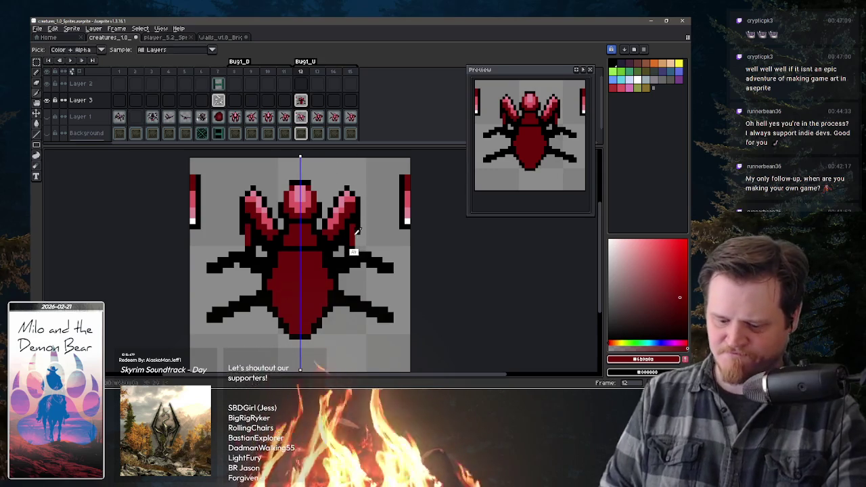
alt+click(355, 243)
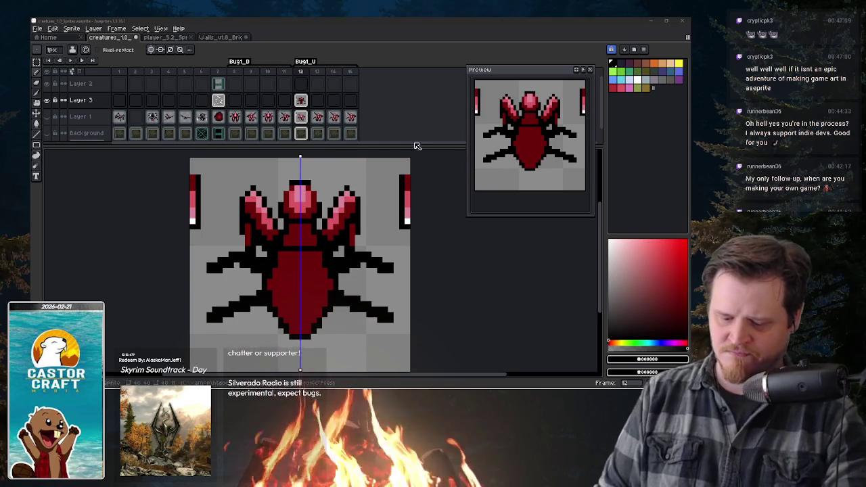
alt+click(331, 234)
Paint a mirrored pink arch, side stripes and centre stripe on the bug's body
mouse_move(306, 279)
mouse_down()
mouse_move(304, 260)
mouse_move(311, 261)
mouse_up()
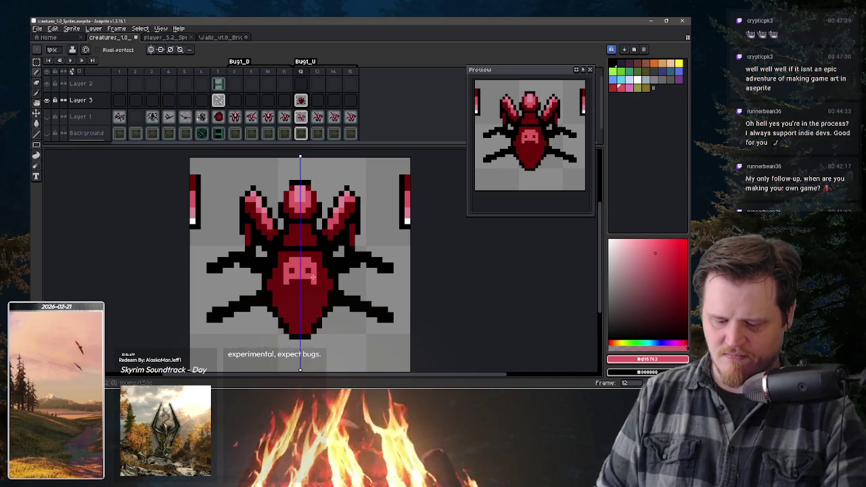
drag(318, 296, 311, 308)
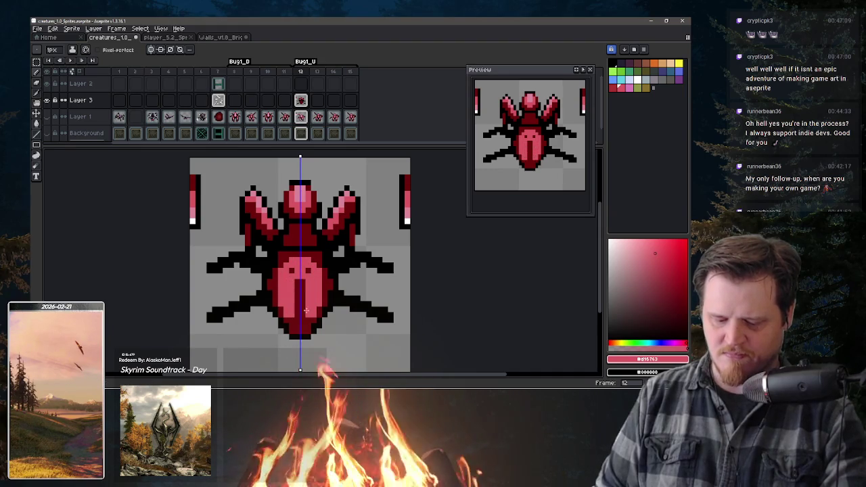
drag(306, 276, 305, 315)
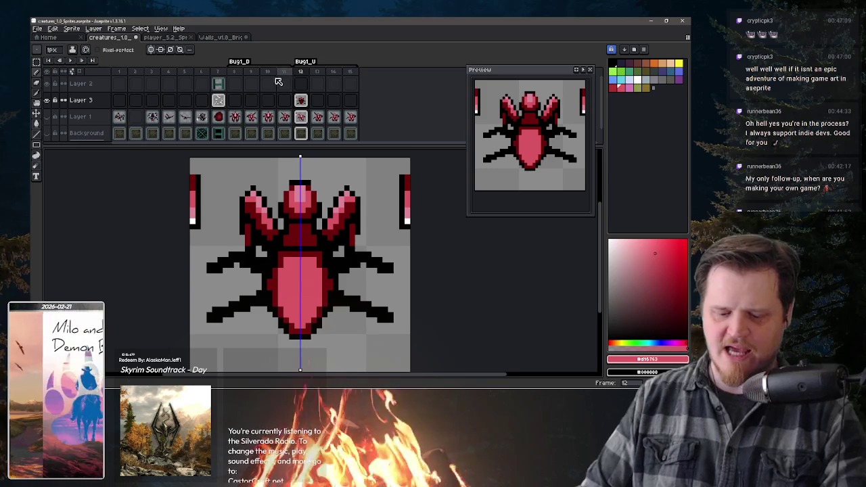
Copy the frame 10 bug from Layer 1 and return to frame 12
click(269, 117)
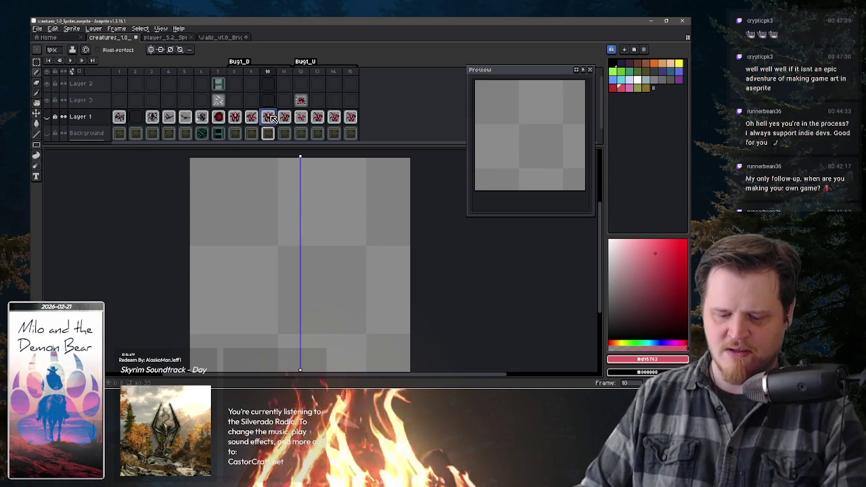
key(ctrl+v)
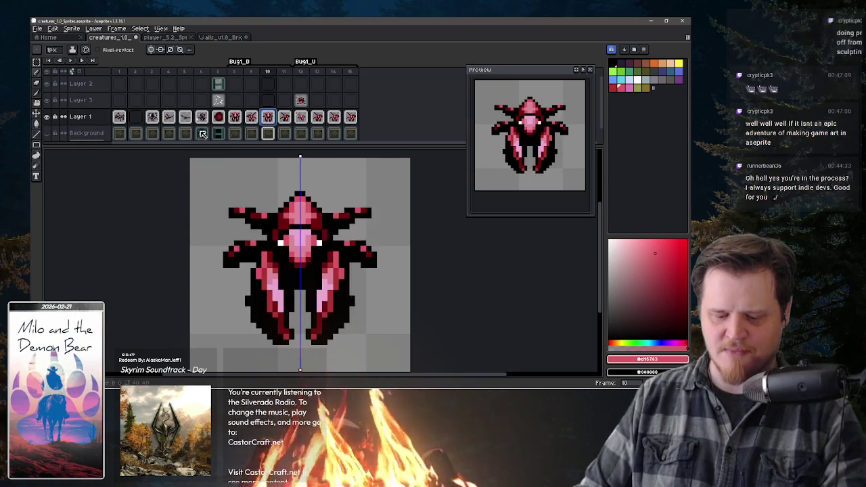
key(Return)
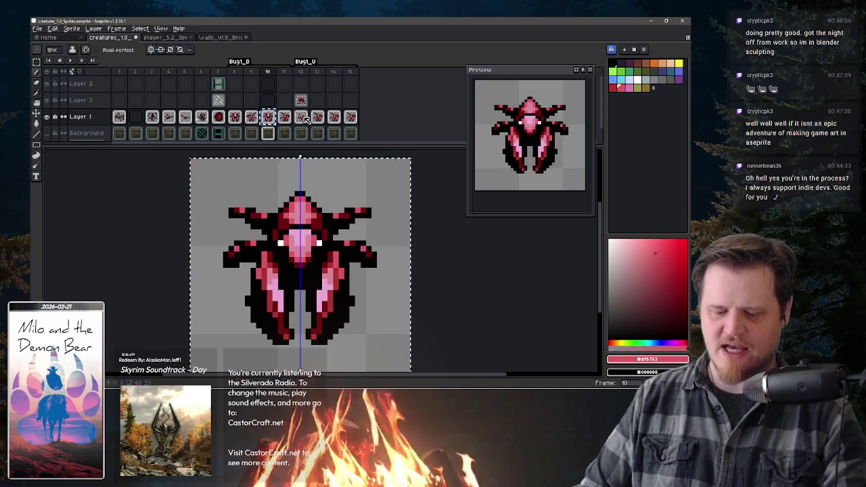
click(304, 118)
Widen the canvas to 80px anchored left so the new space is on the right
key(ctrl+alt+c)
click(440, 96)
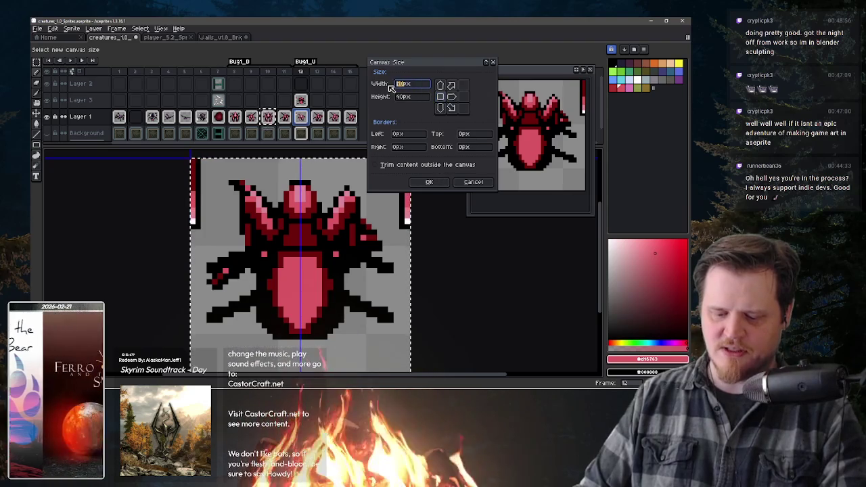
text(80)
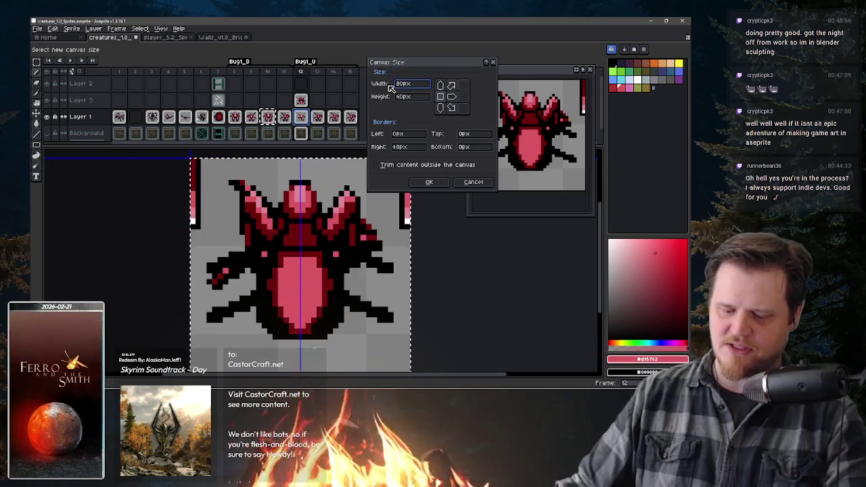
click(428, 182)
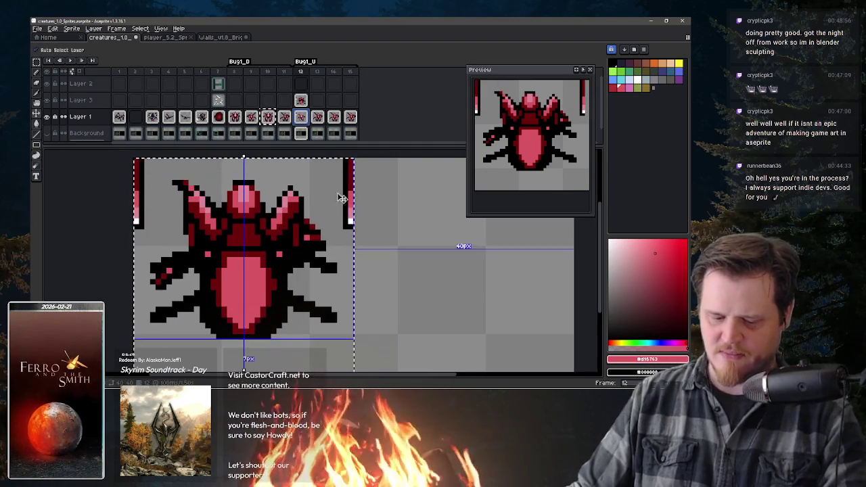
key(ctrl)
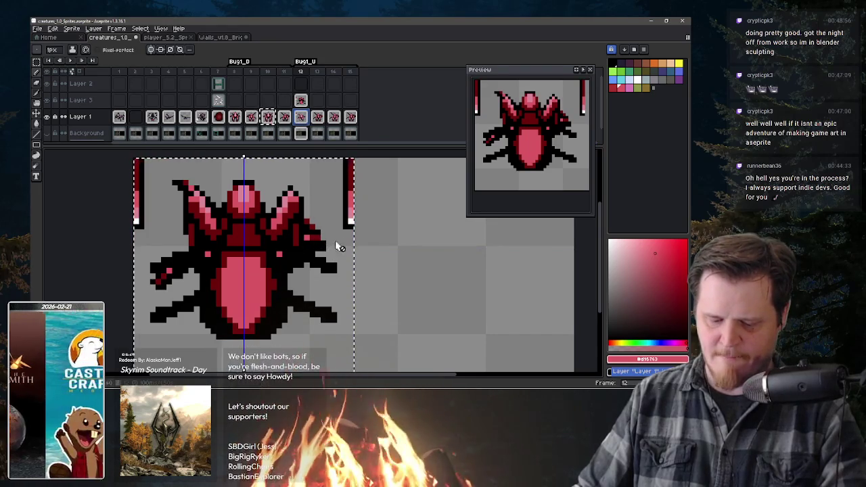
key(m)
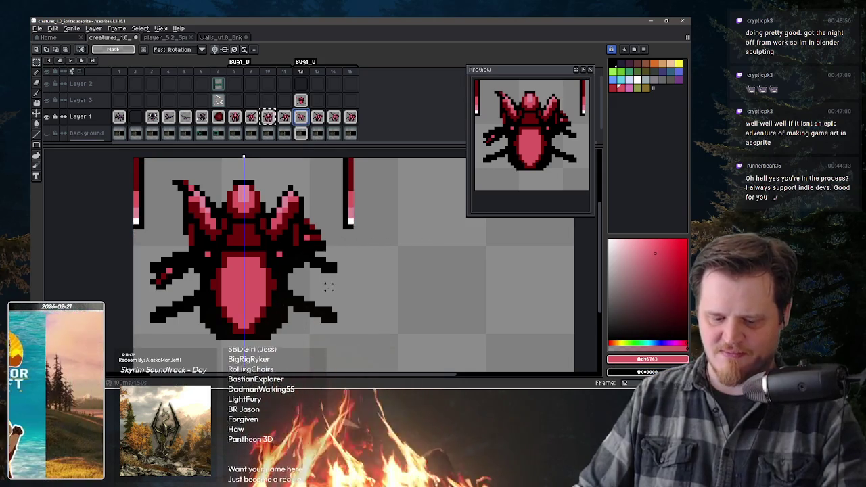
click(318, 119)
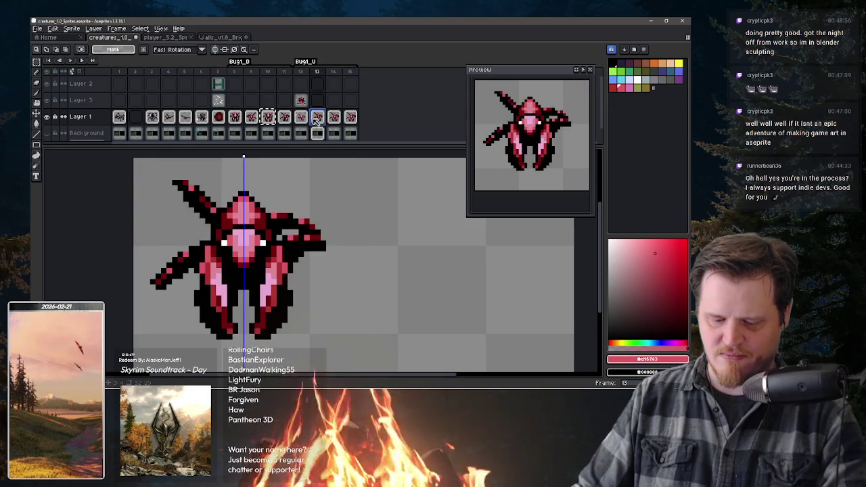
Compare with the frame 10 bug, then try moving a bug right on frame 12 and undo
click(301, 120)
click(267, 118)
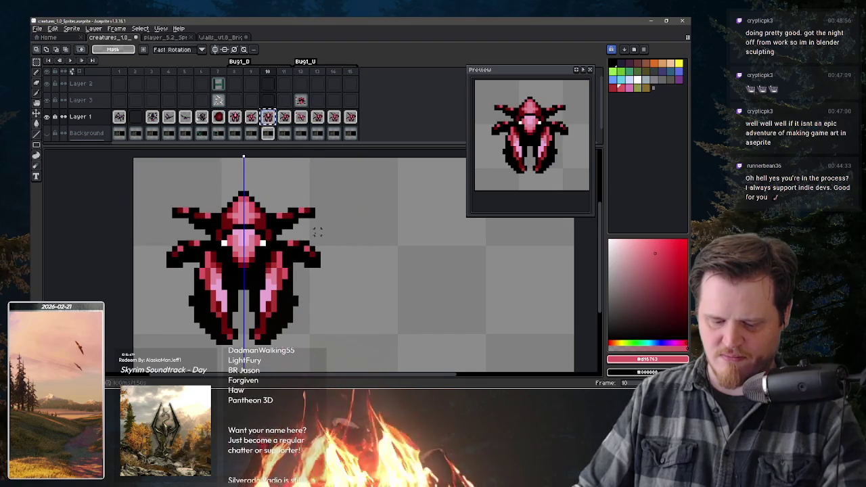
scroll(303, 222, down, 2)
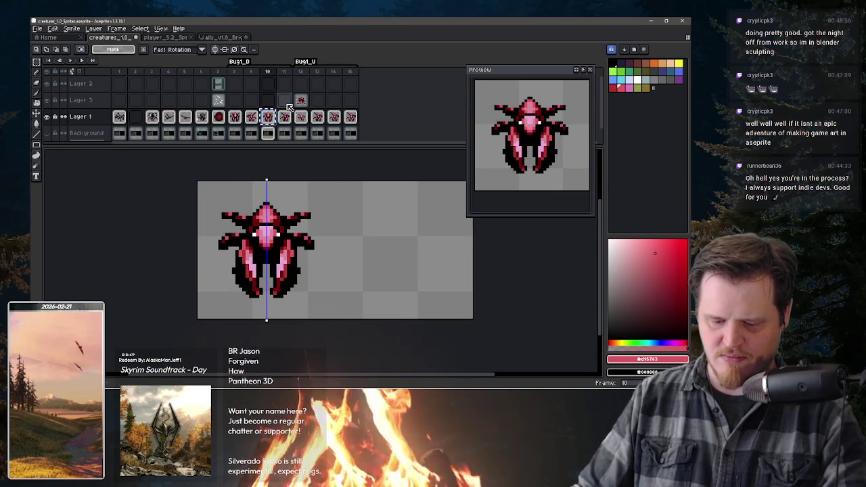
click(302, 119)
key(ctrl+v)
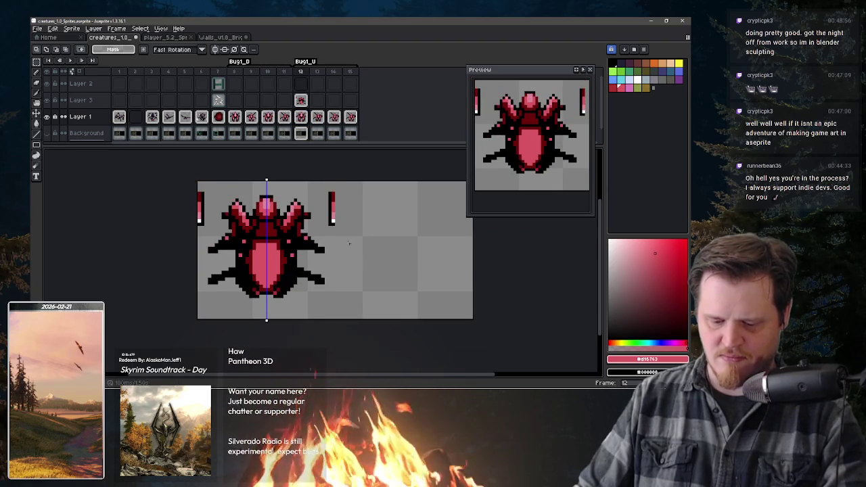
key(v)
click(301, 100)
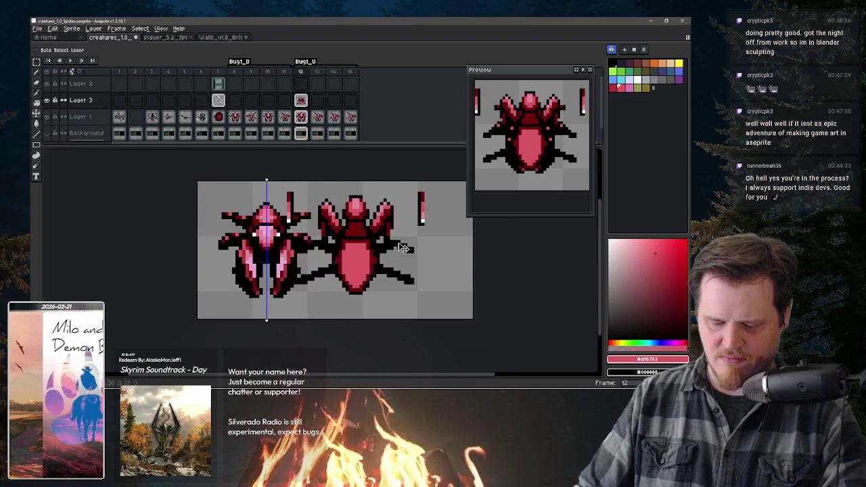
click(300, 116)
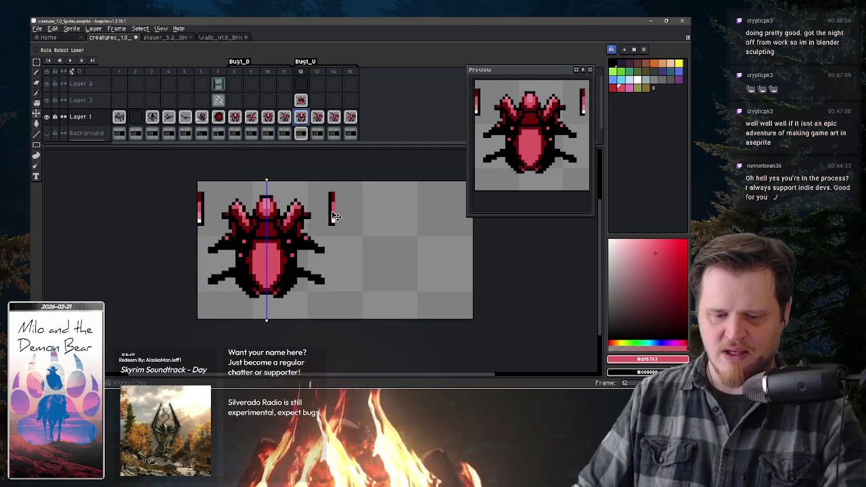
key(m)
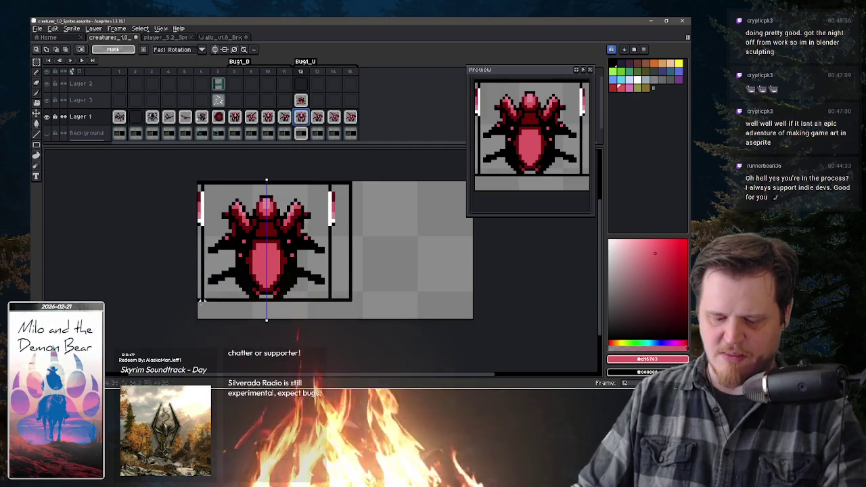
key(v)
drag(325, 282, 455, 282)
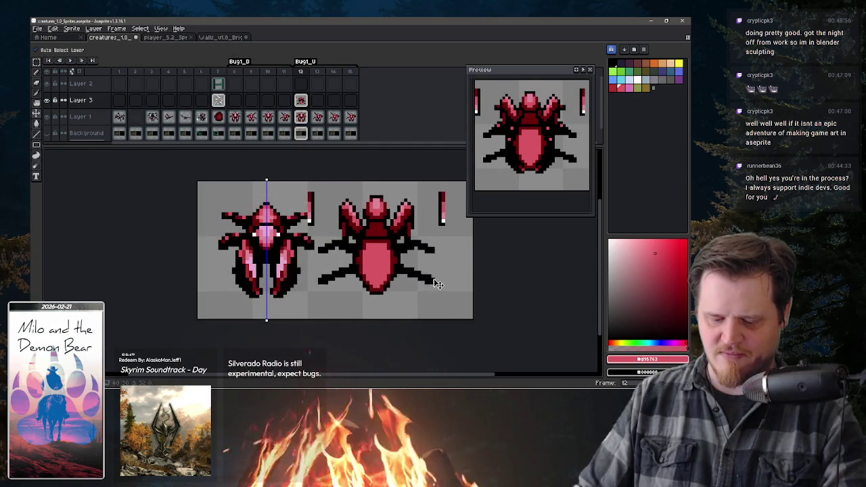
key(ctrl+z)
key(ctrl+z)
Hide Layer 3 and move the Layer 1 bug into the canvas's right half
click(300, 101)
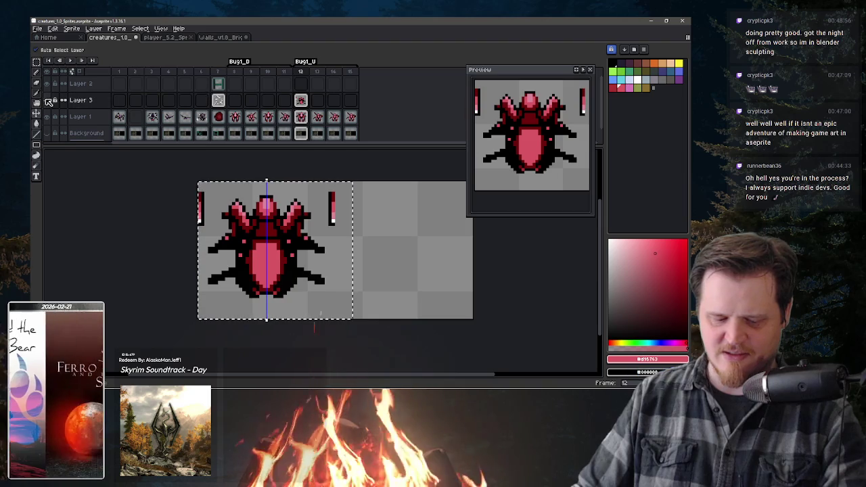
click(47, 99)
click(301, 116)
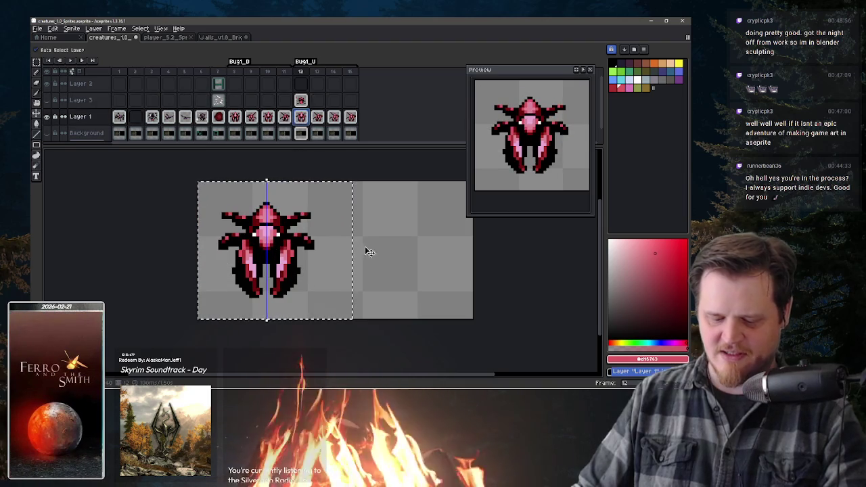
key(ctrl+d)
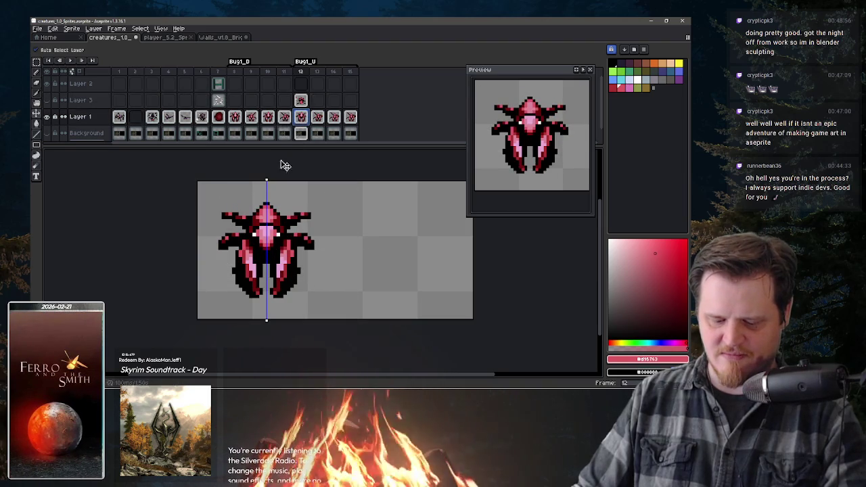
key(m)
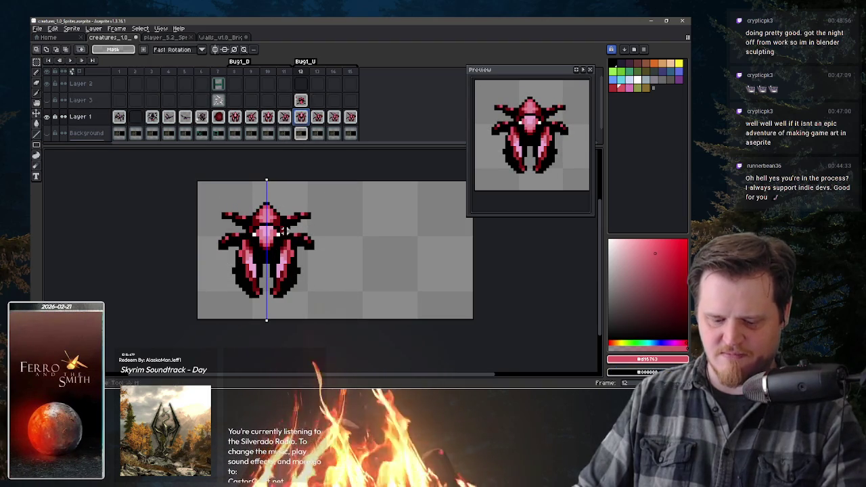
key(v)
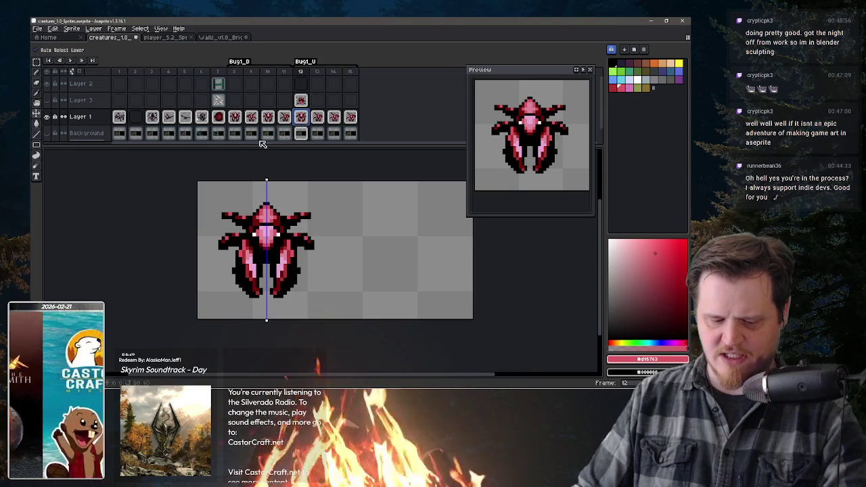
drag(278, 245, 416, 245)
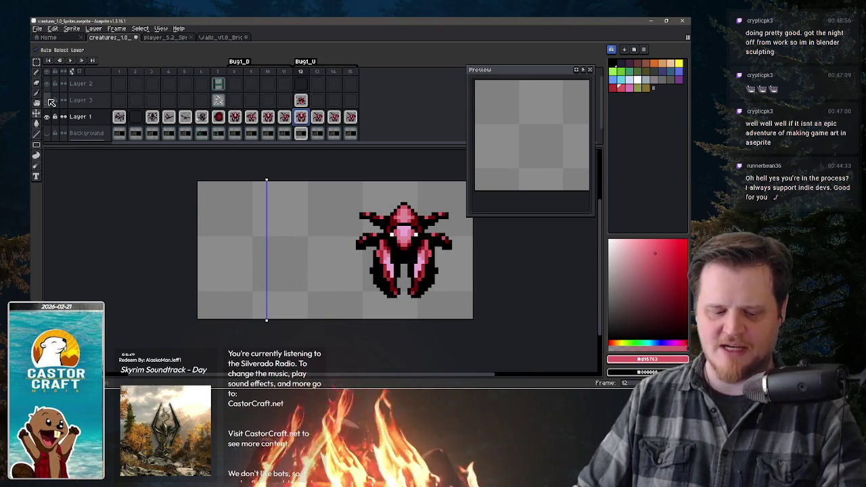
click(49, 100)
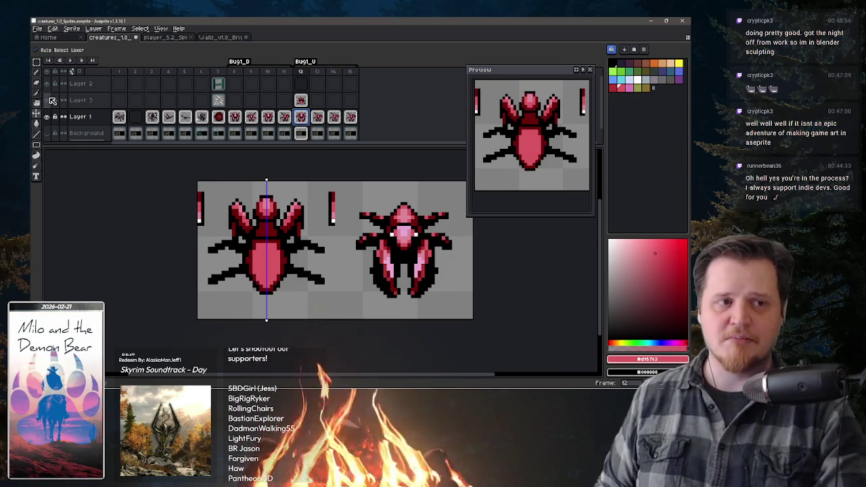
key(b)
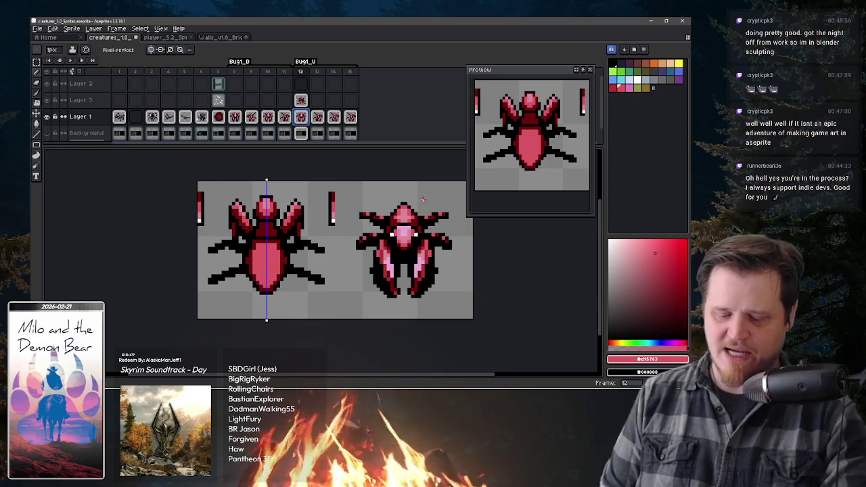
drag(404, 205, 426, 213)
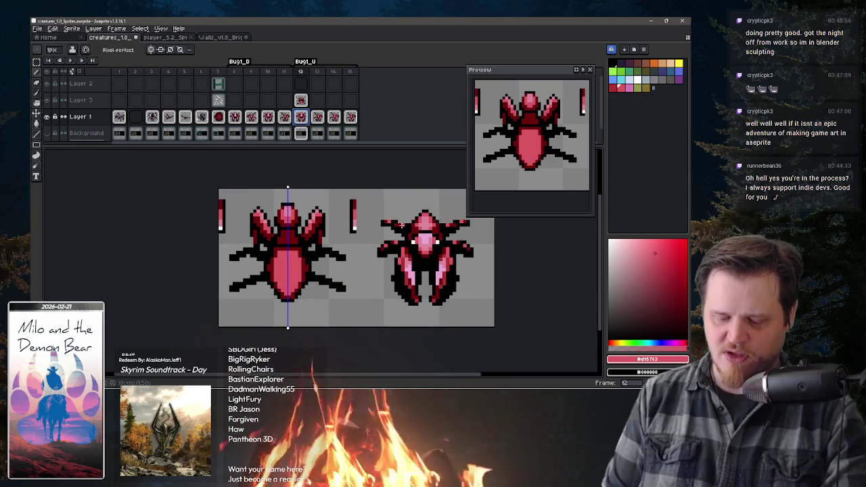
key(v)
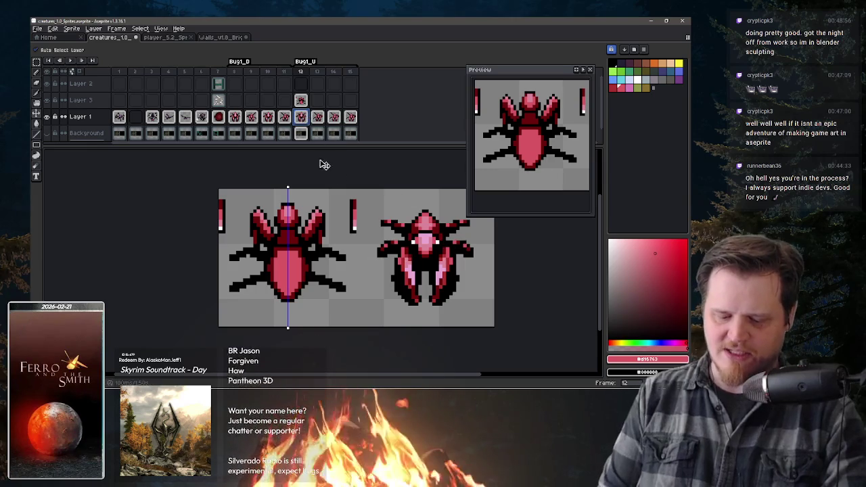
Swap the bugs: move the Layer 3 bug right and the pink Layer 1 bug left
click(301, 101)
drag(313, 253, 447, 260)
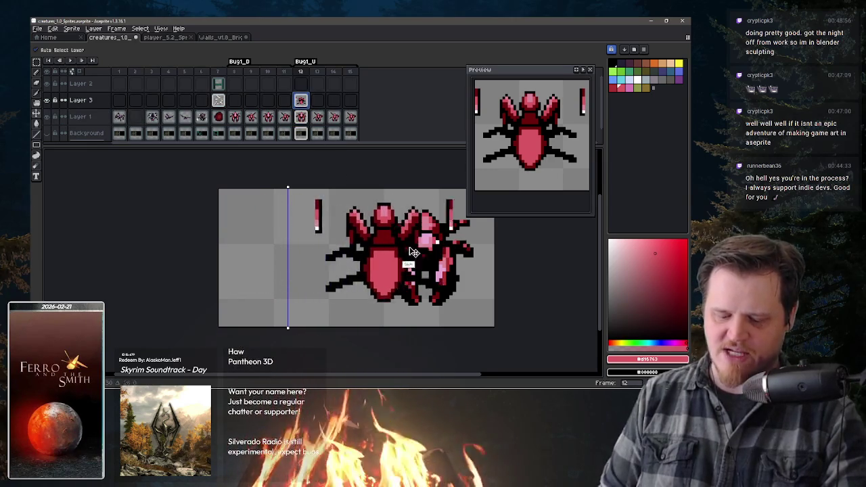
click(302, 117)
drag(458, 299, 241, 282)
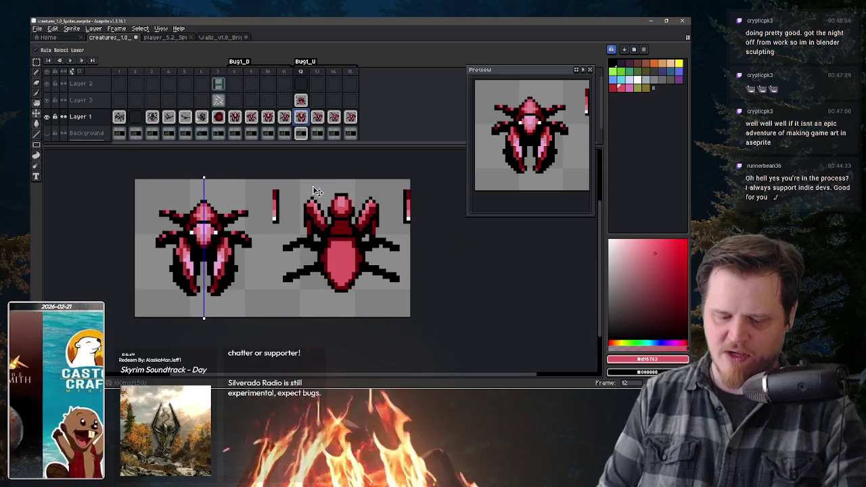
Center the symmetry axis on the right bug and pick black as the drawing colour
key(b)
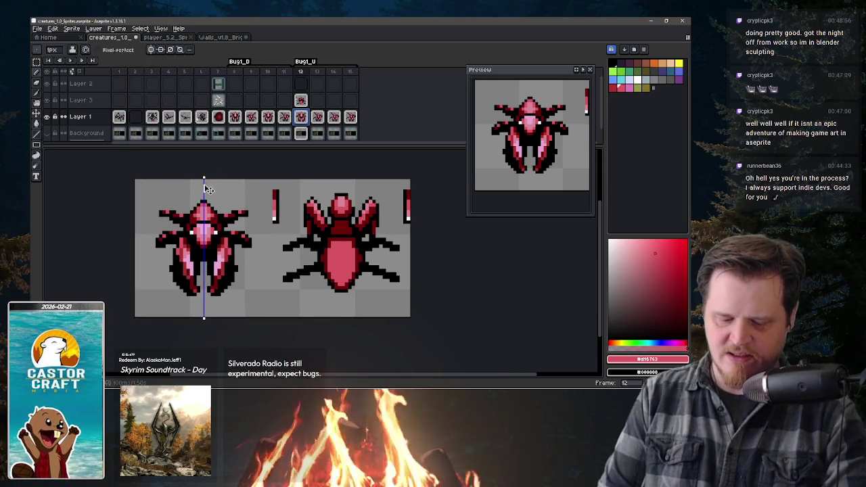
key(v)
key(b)
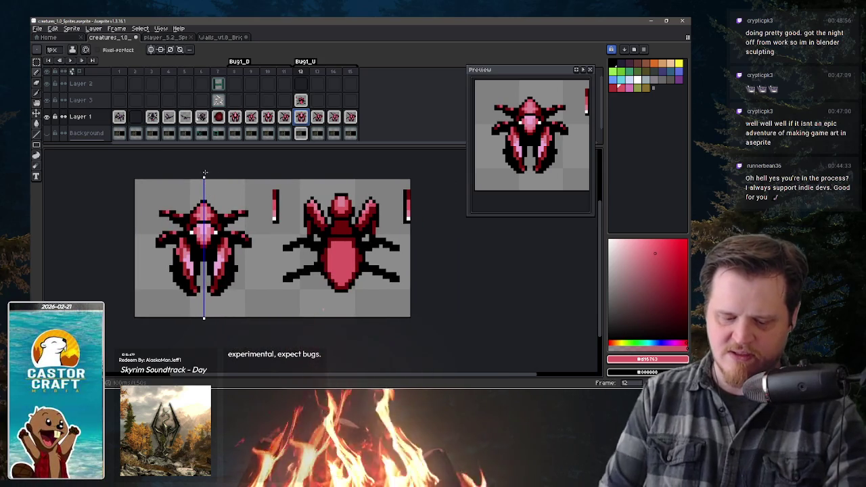
drag(203, 176, 348, 175)
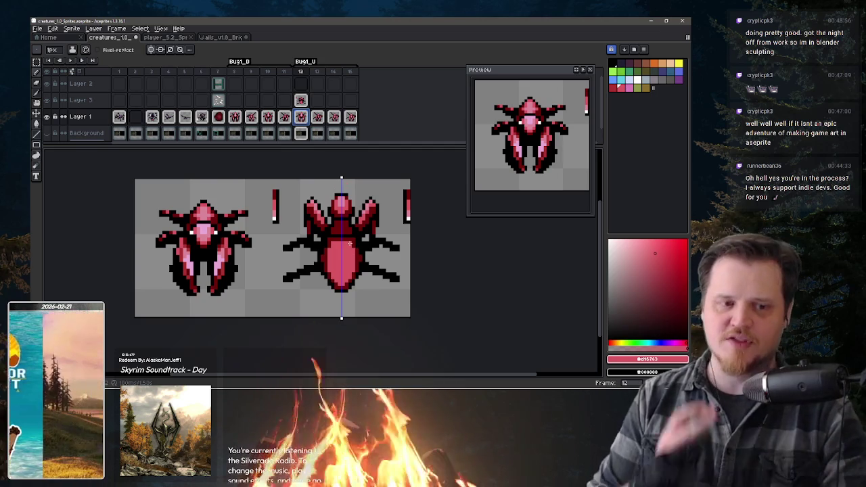
key(i)
alt+click(353, 206)
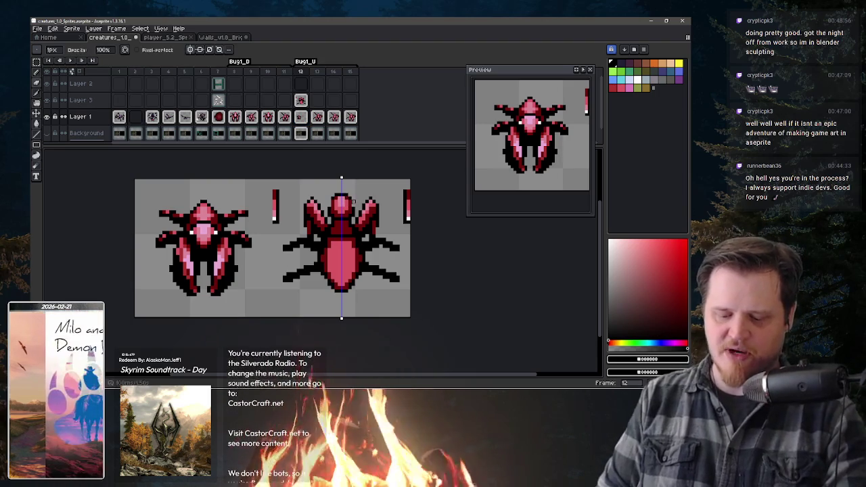
click(301, 100)
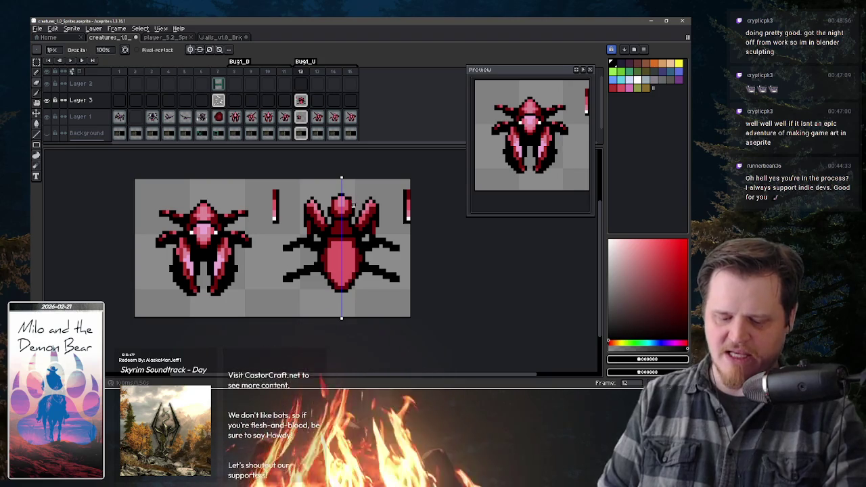
key(e)
key(b)
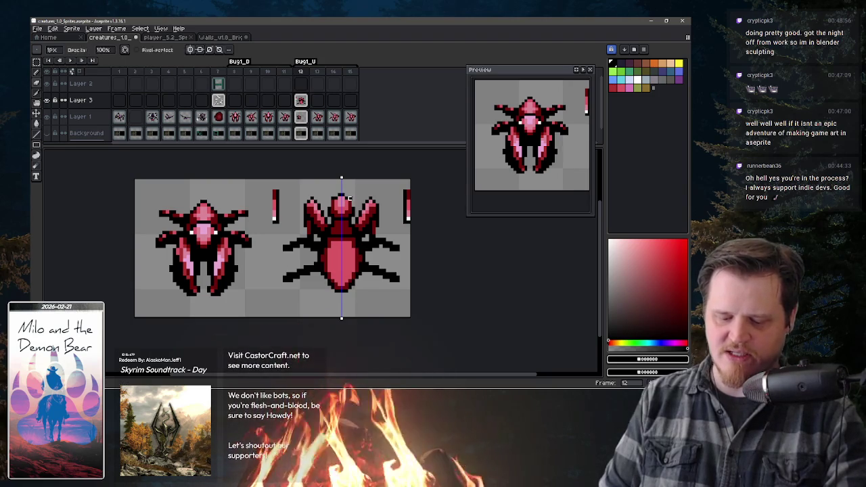
key(e)
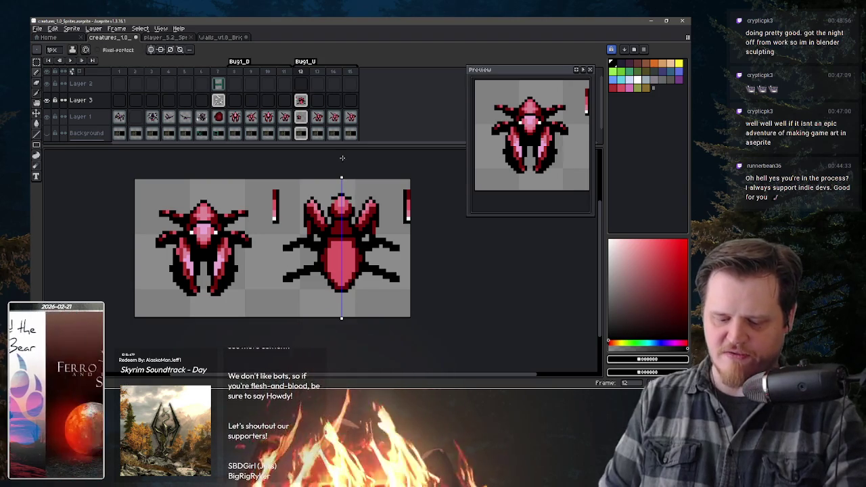
click(47, 116)
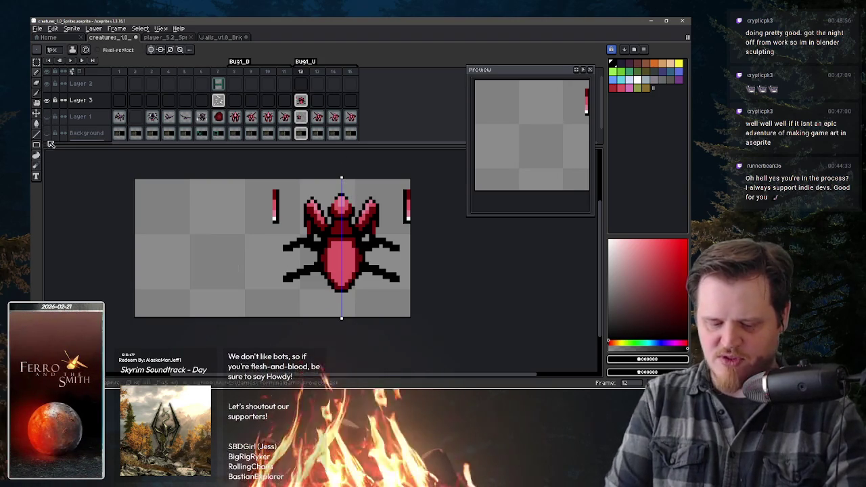
key(ctrl+z)
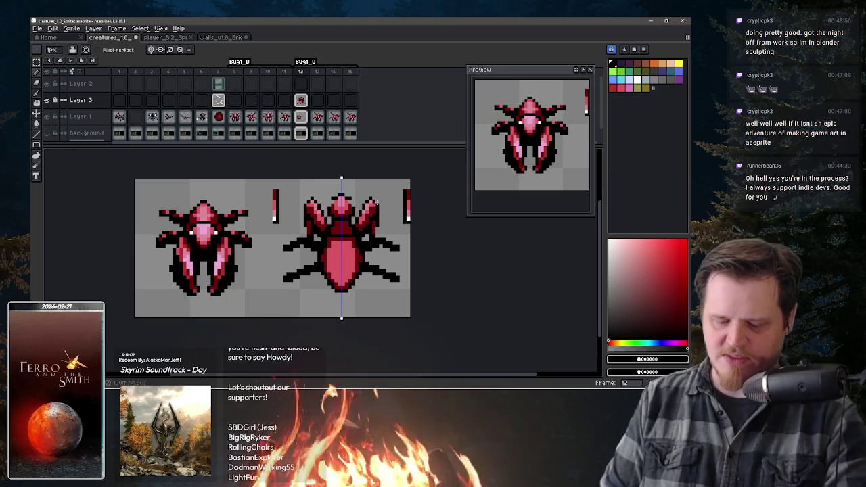
key(b)
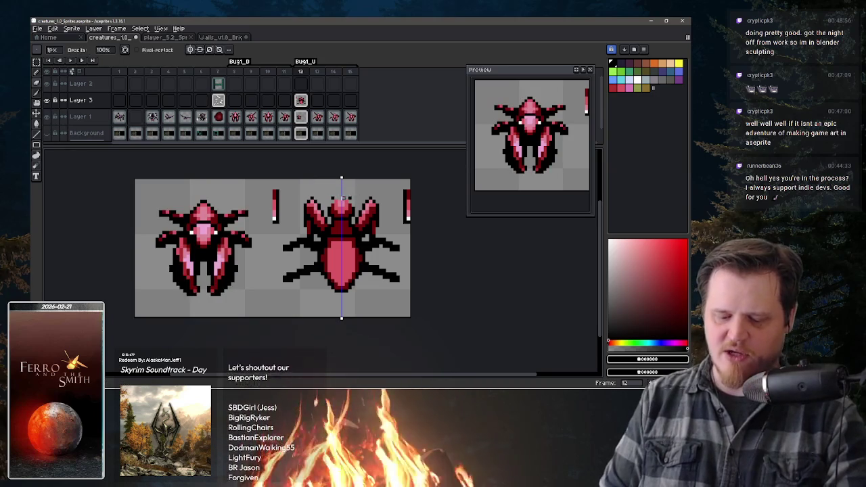
click(301, 117)
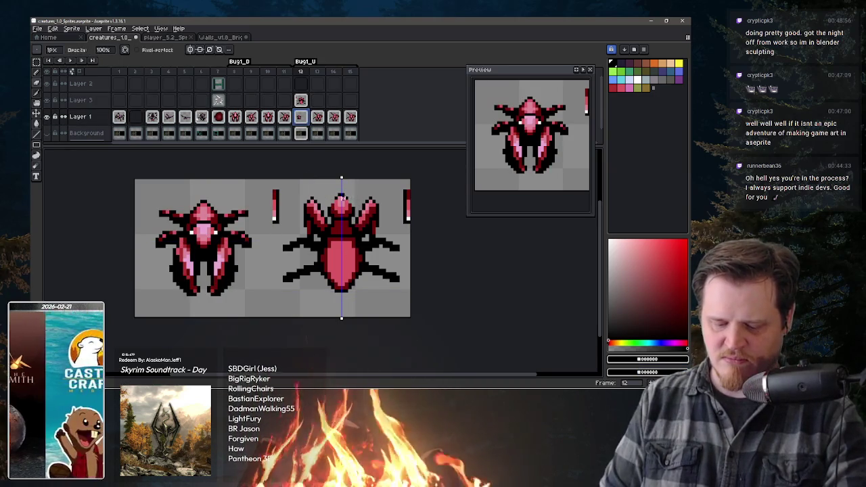
click(302, 100)
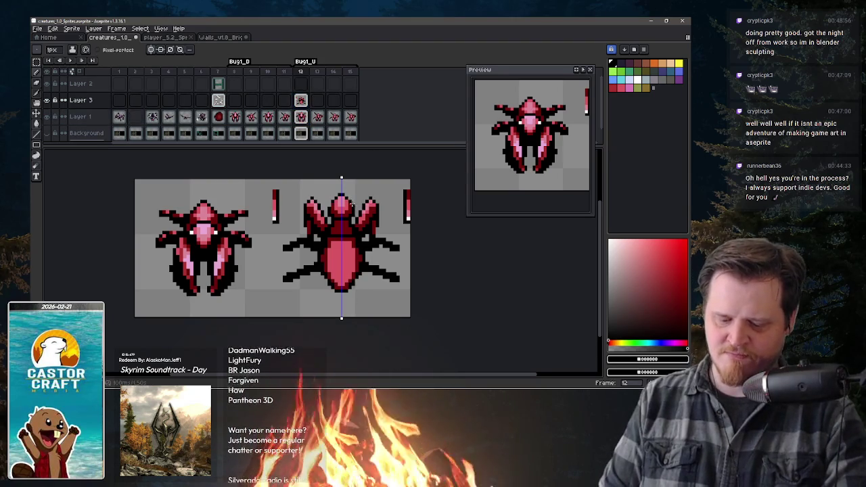
key(ctrl+z)
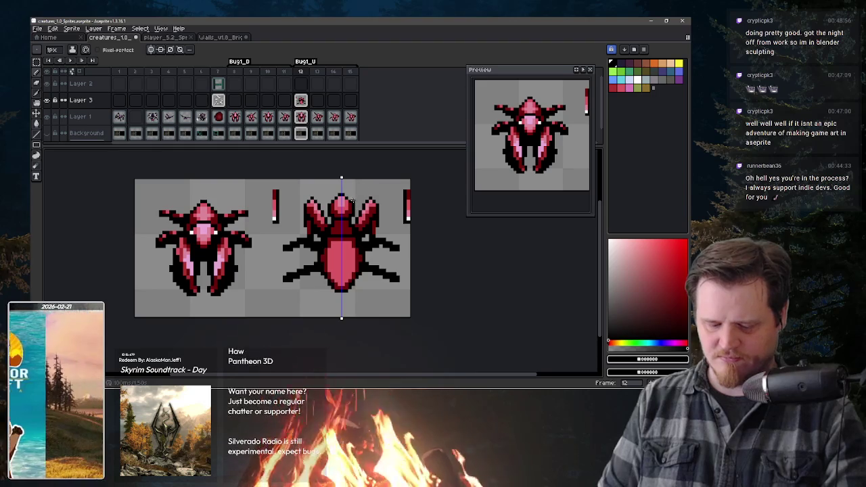
key(alt)
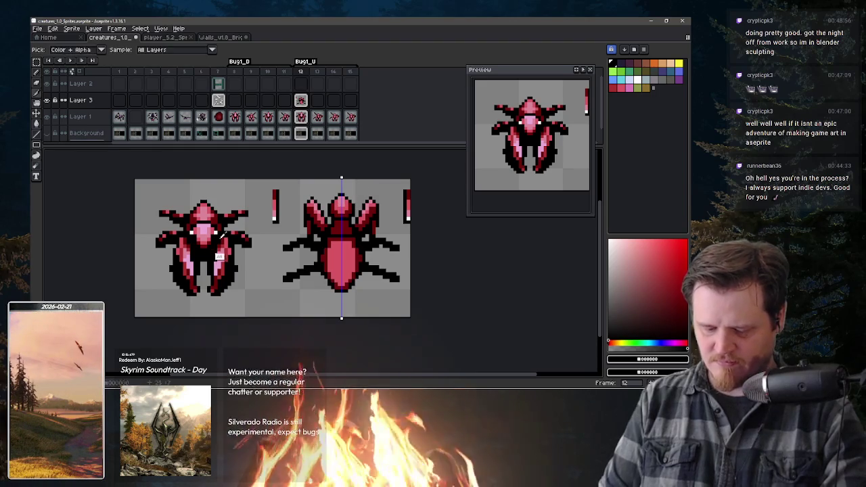
Sample pink, red #f05763 and black, then add mirrored light highlights to the right bug's head
alt+click(336, 206)
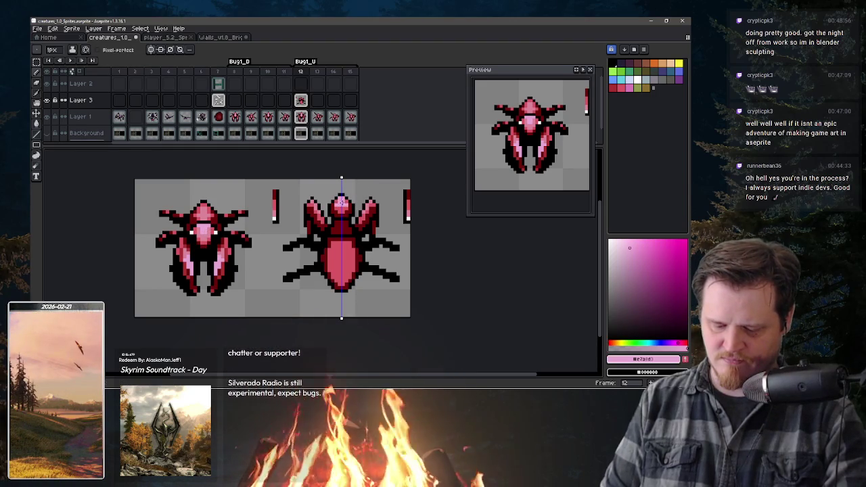
alt+click(337, 202)
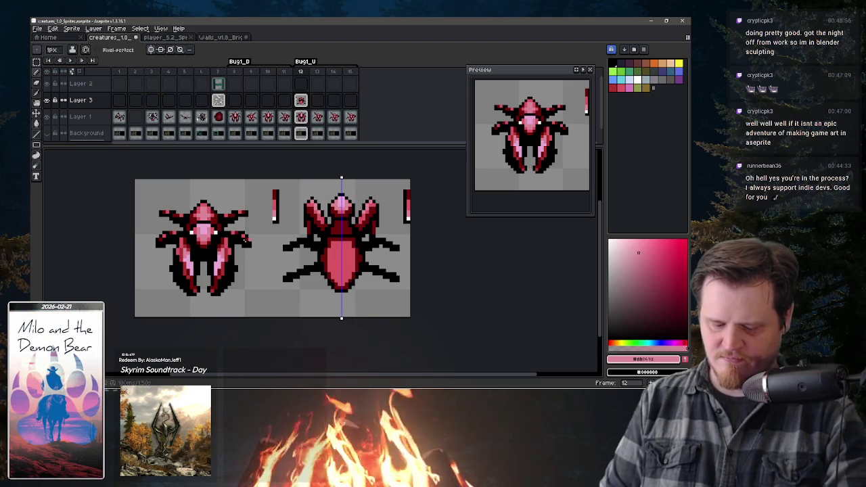
key(alt)
alt+click(212, 235)
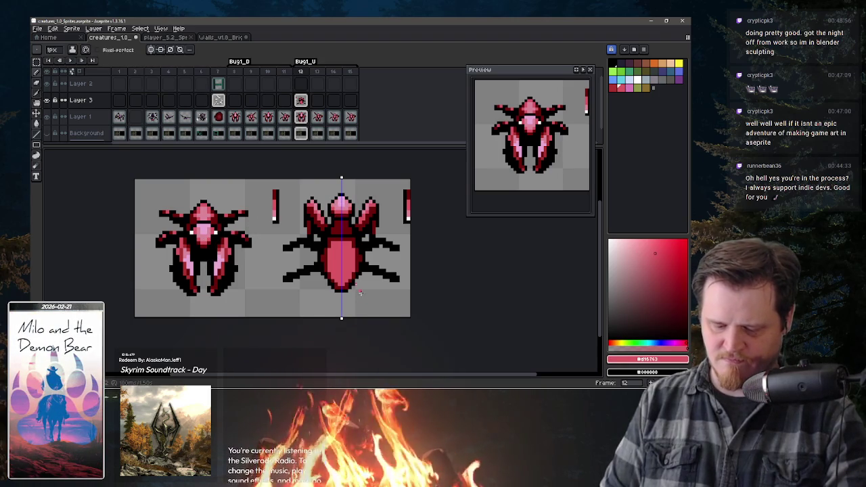
key(alt)
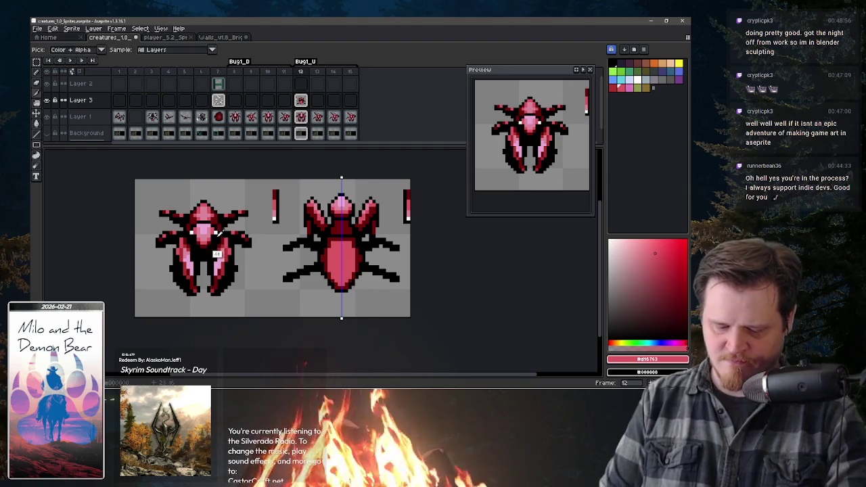
alt+click(278, 224)
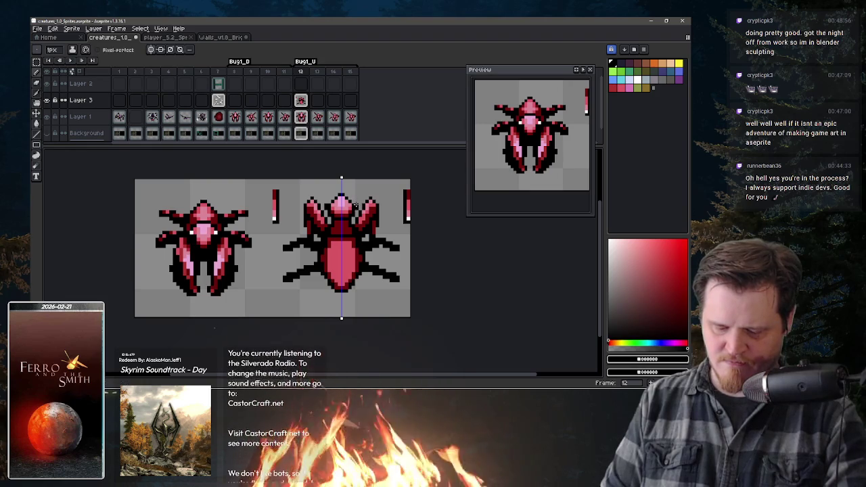
click(636, 79)
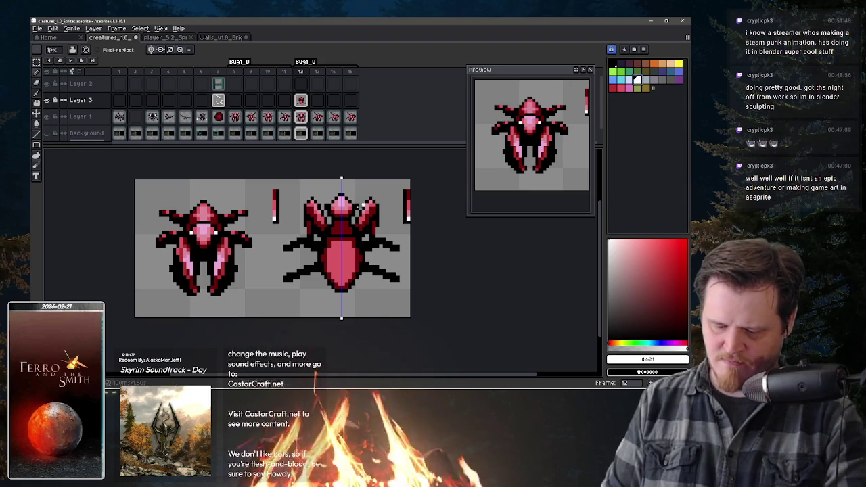
click(355, 204)
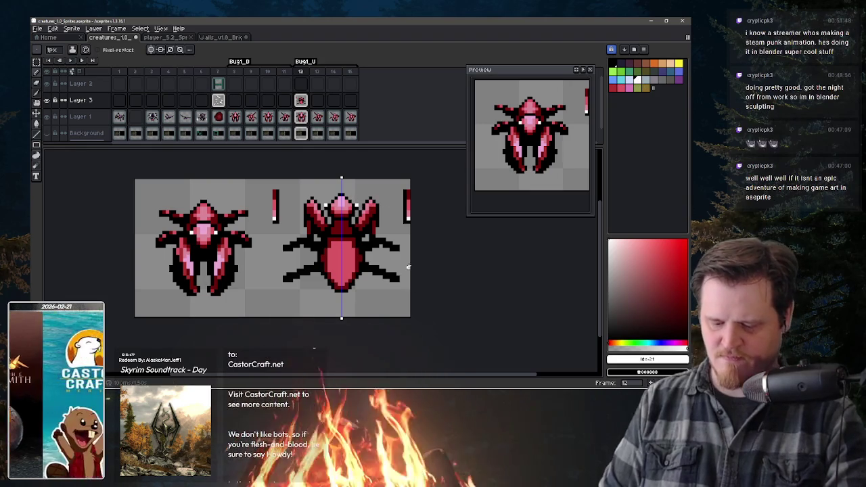
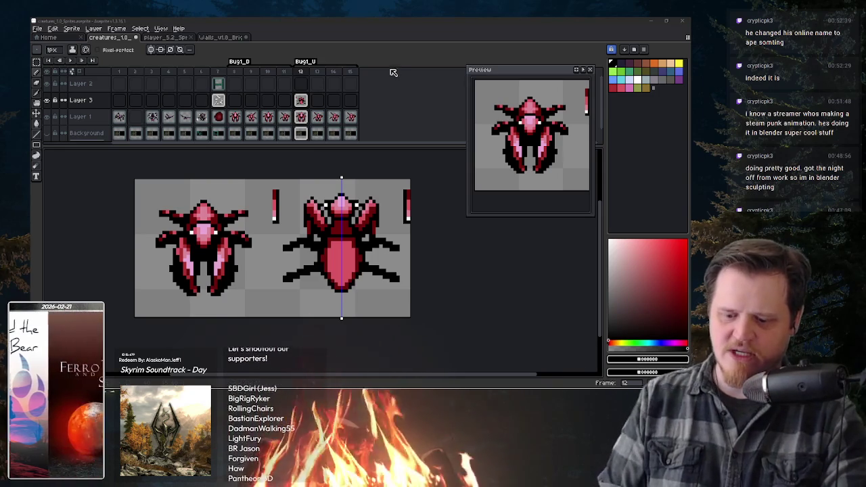
Redraw the larger bug's head with sampled colours and erase stray white pixels around it
click(394, 67)
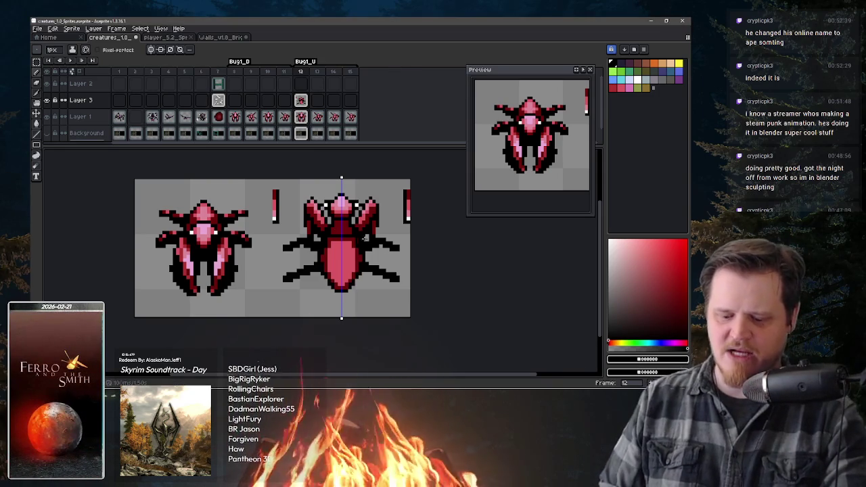
key(alt)
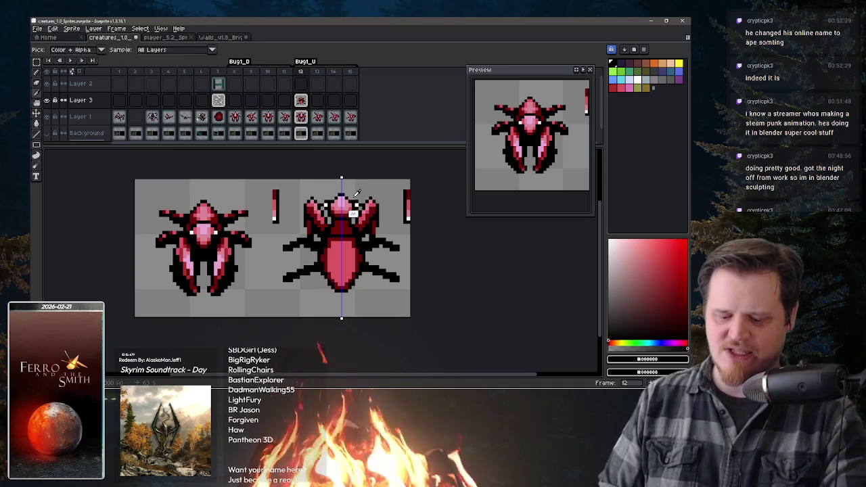
alt+click(353, 194)
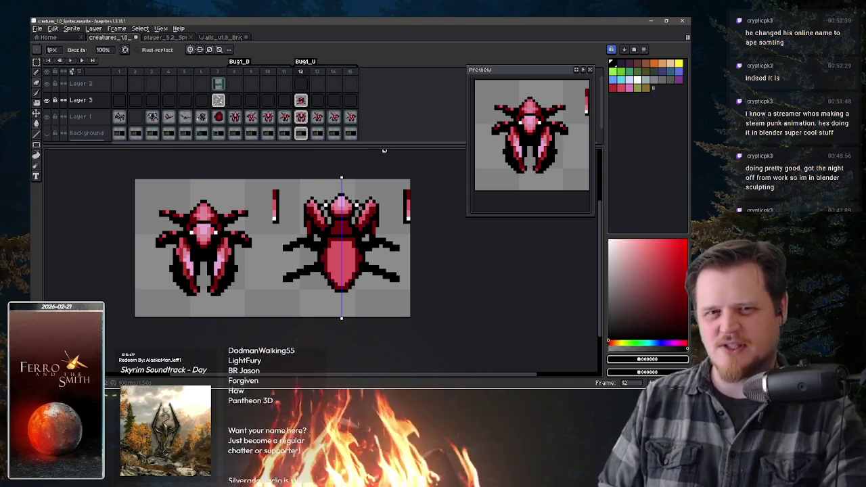
key(e)
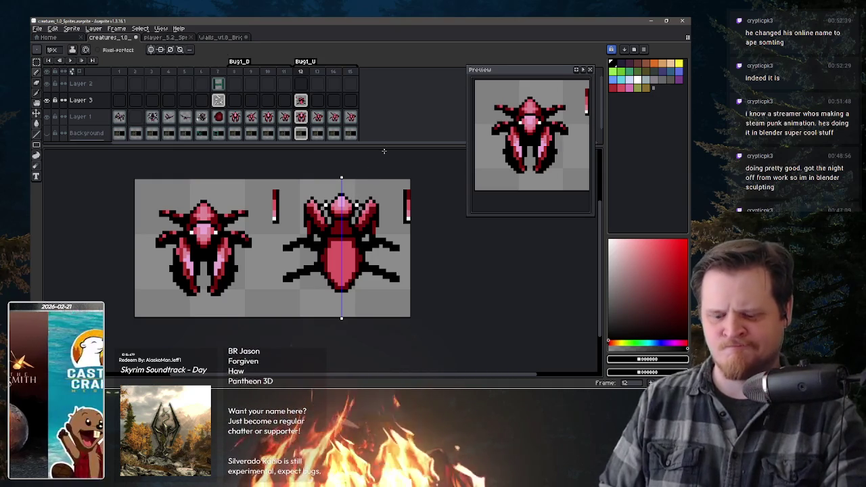
key(b)
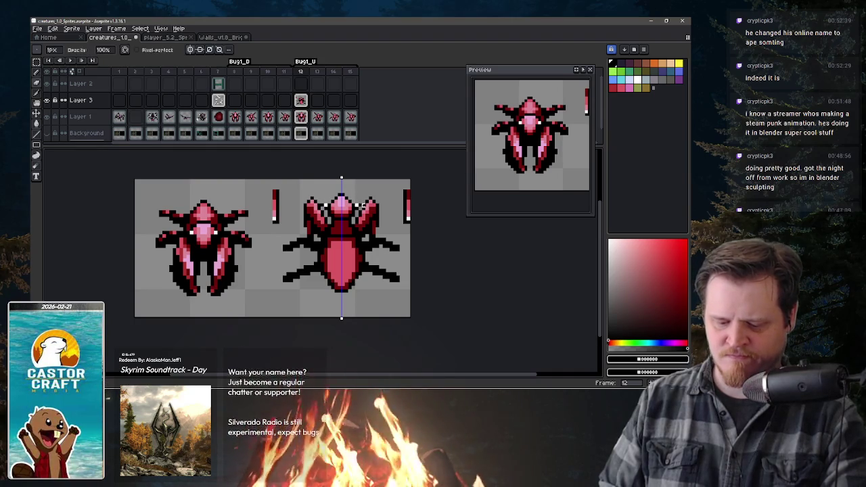
key(e)
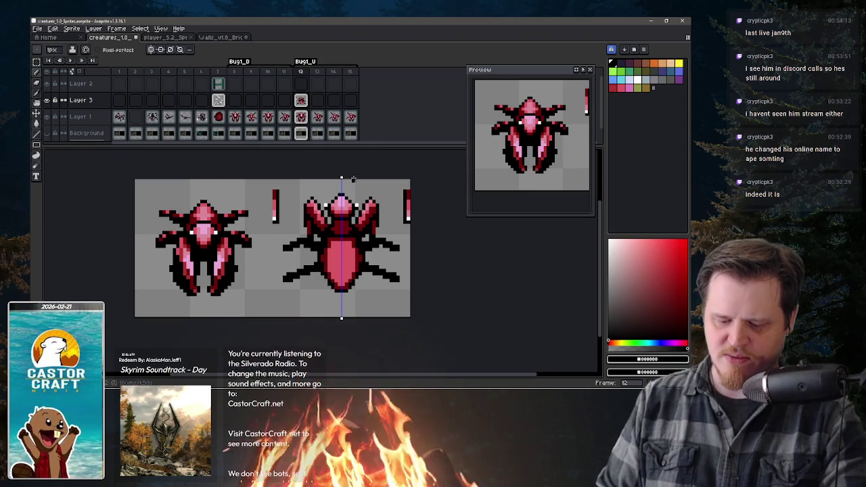
alt+click(346, 249)
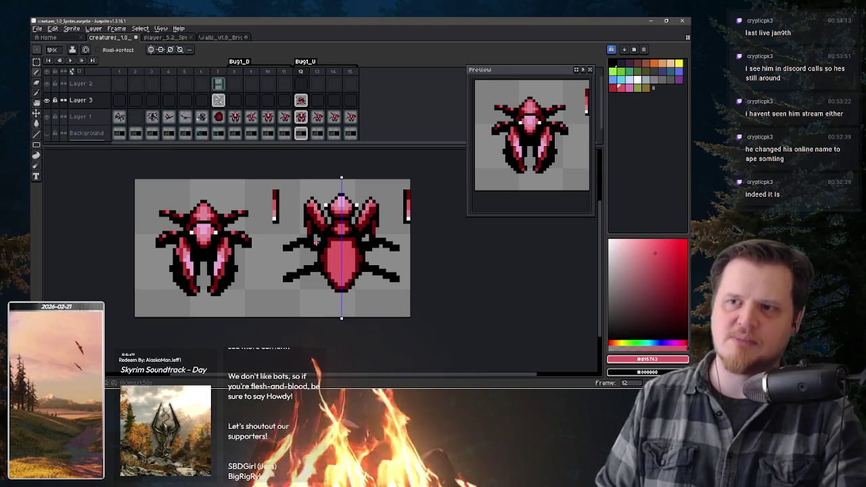
alt+click(339, 238)
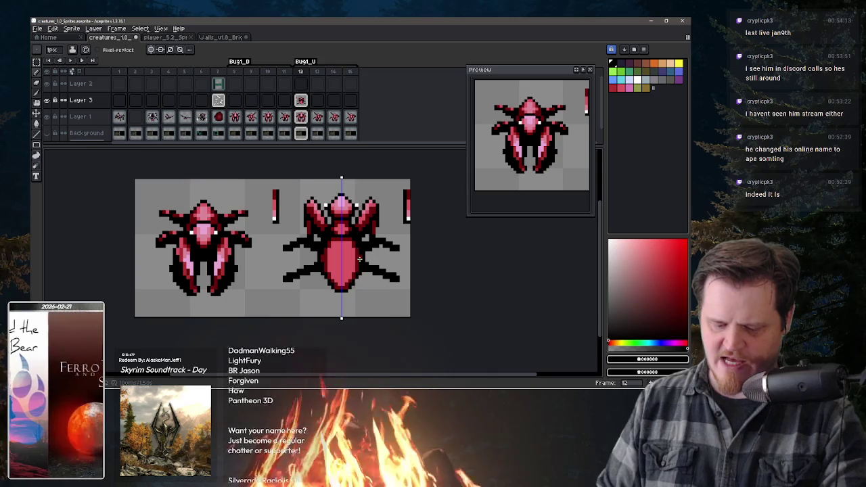
Sample the bug's deep red and lighter pink, then paint a pink highlight down the abdomen's centre
key(e)
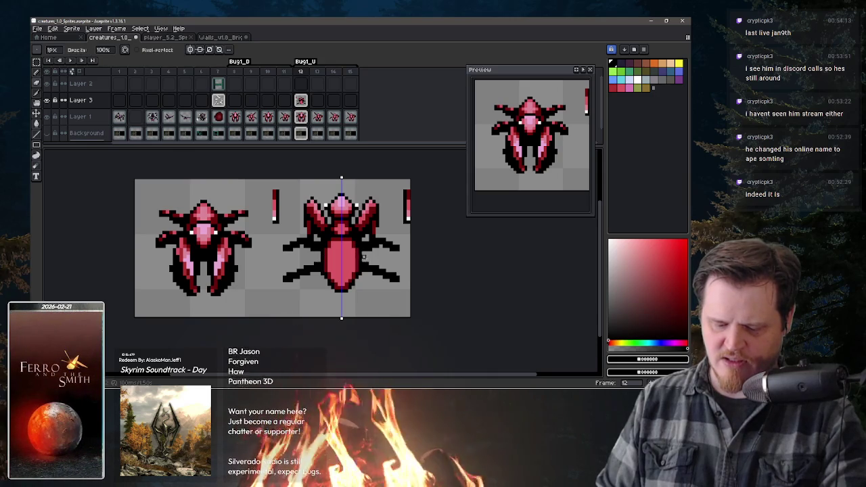
key(b)
alt+click(353, 267)
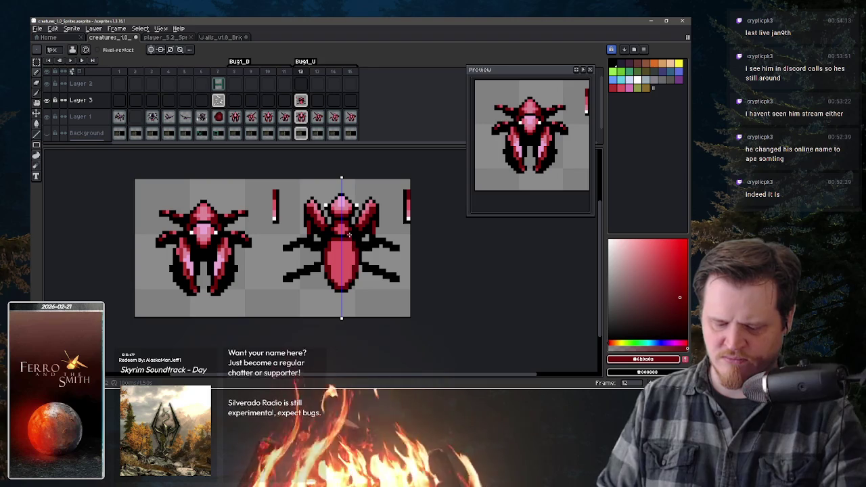
key(alt)
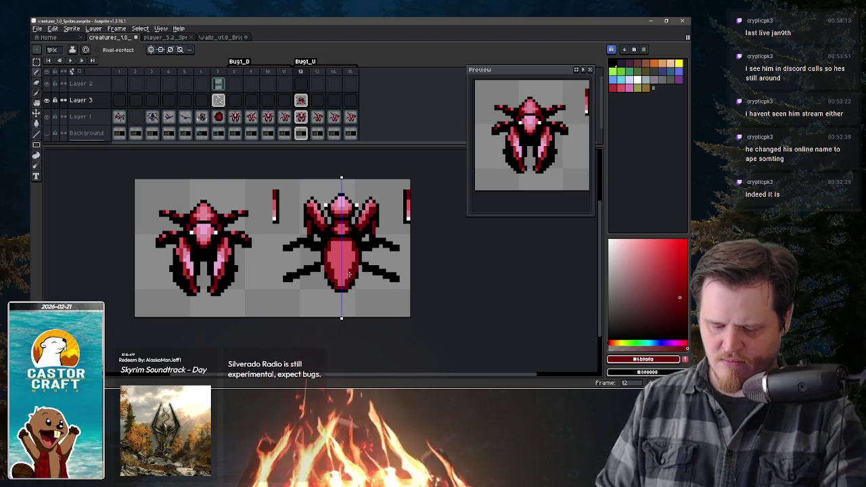
key(alt)
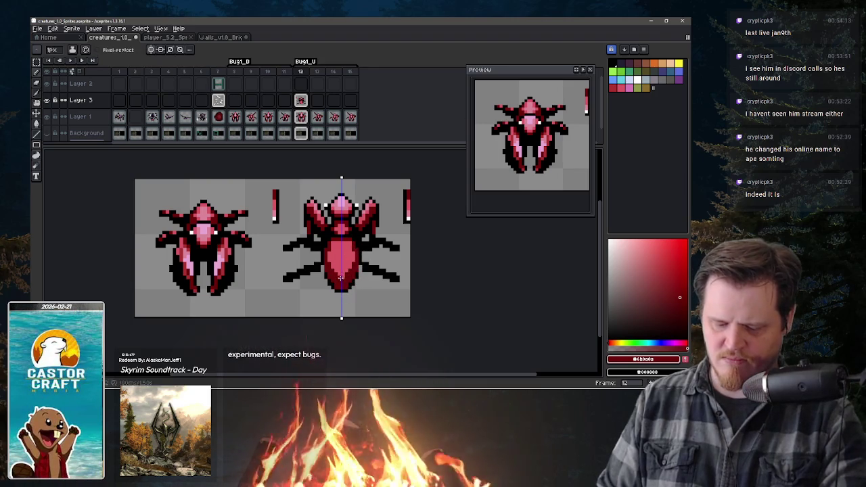
alt+click(349, 261)
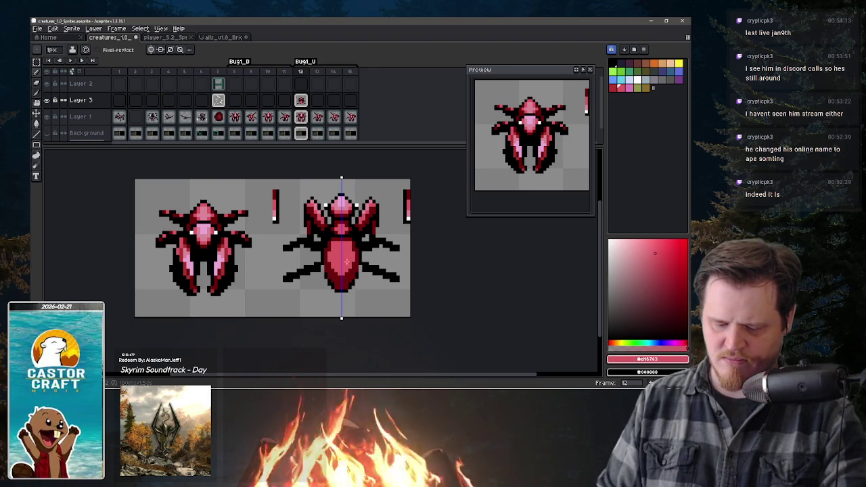
alt+click(335, 257)
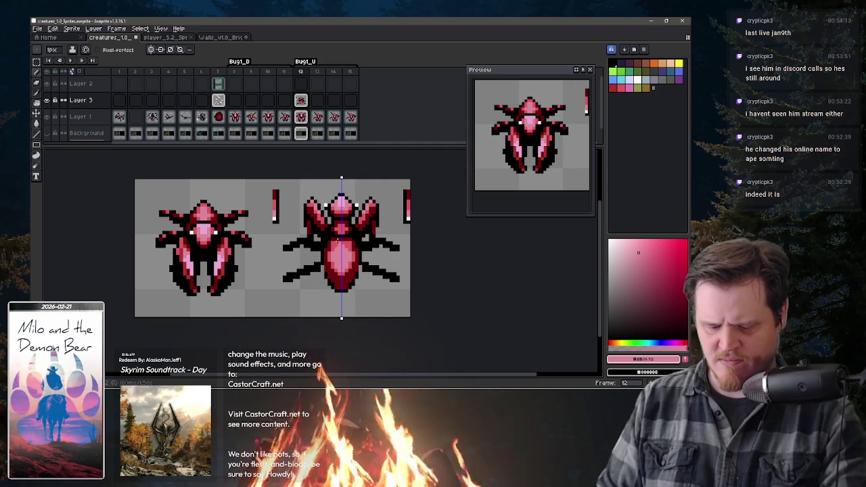
Sample the bug's red, dark red and pinks from around the head and front shoulders
alt+click(327, 260)
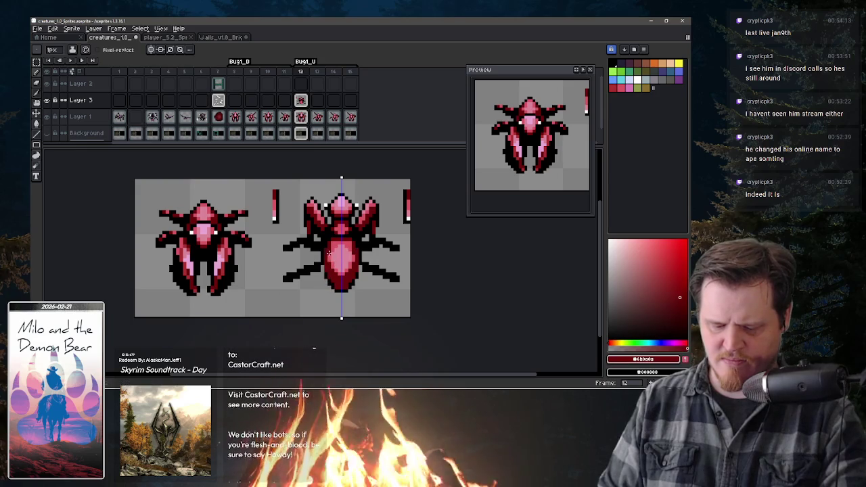
alt+click(351, 251)
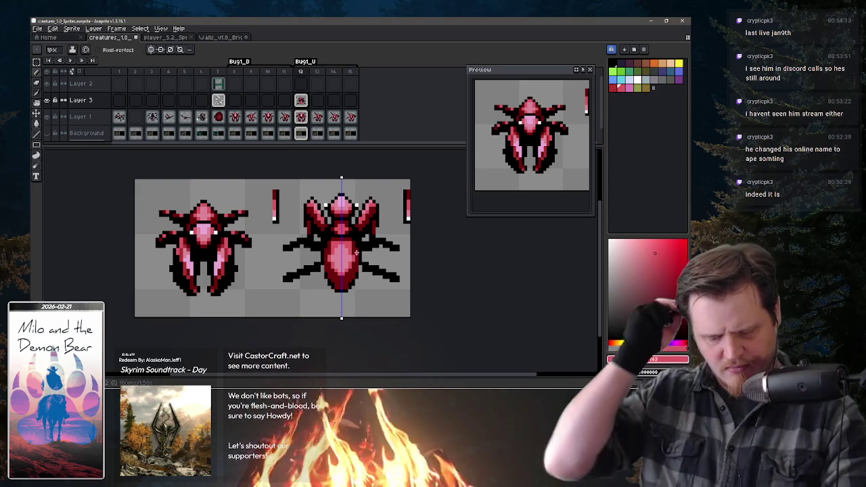
alt+click(350, 250)
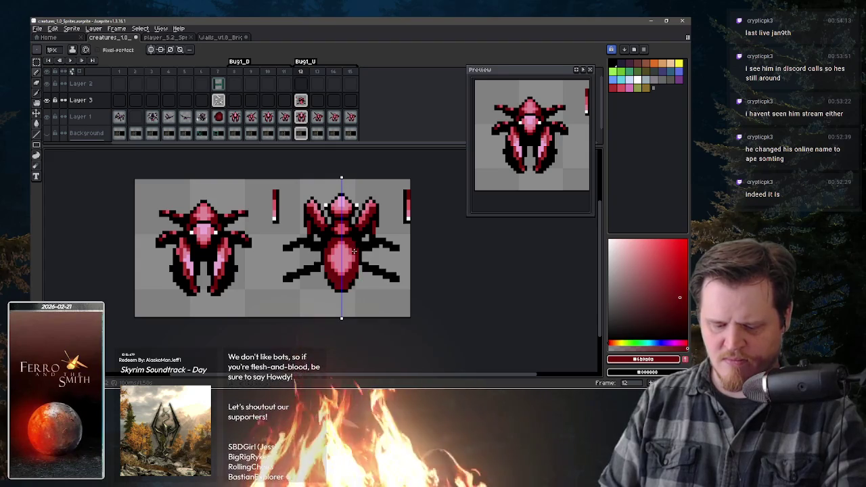
alt+click(354, 252)
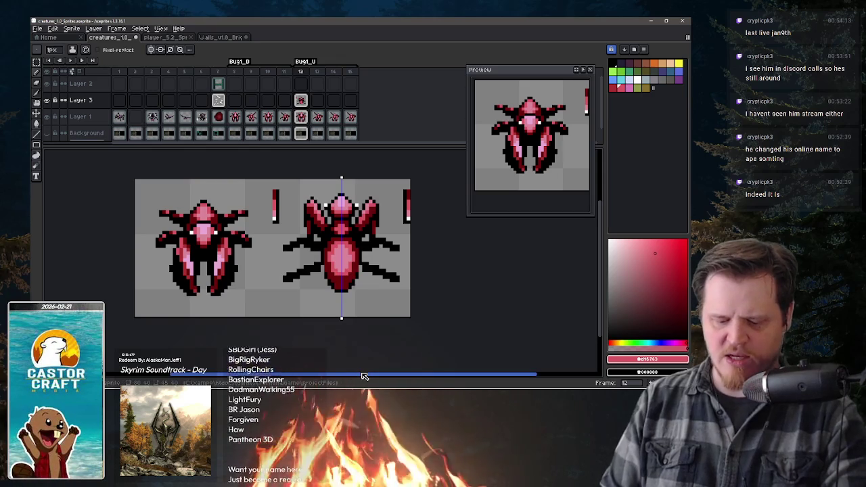
key(b)
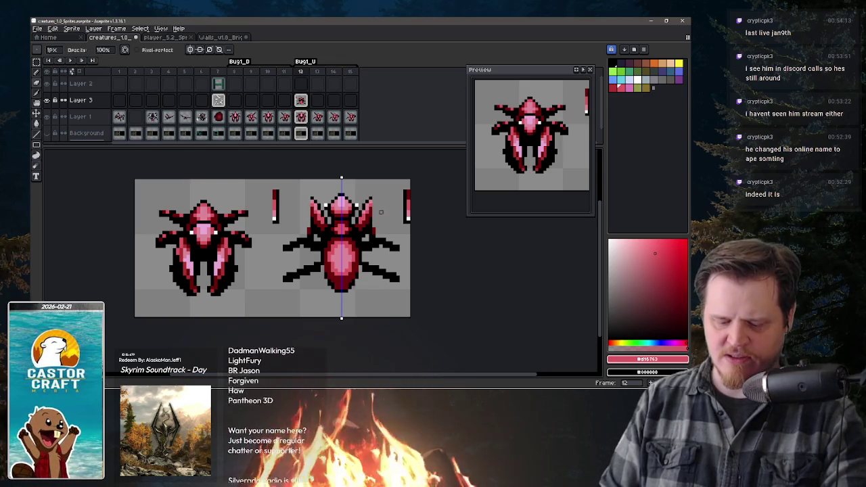
Erase and redraw the head's edge pixels in black and dark red
key(e)
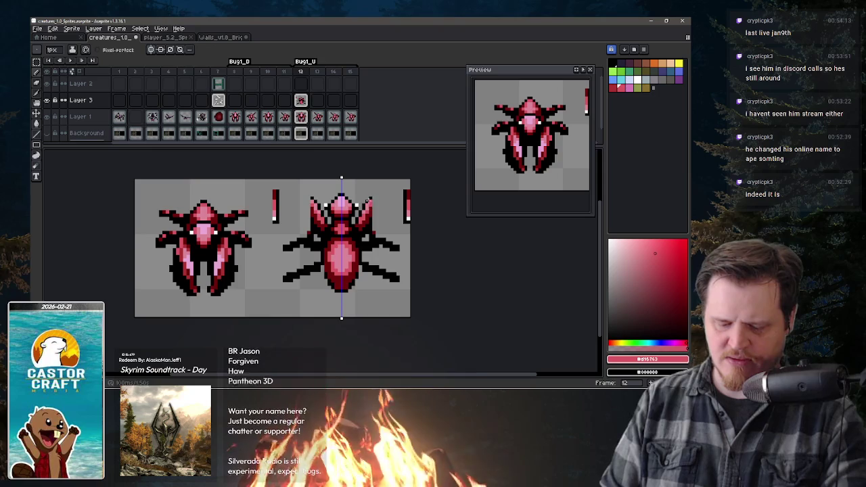
key(b)
key(e)
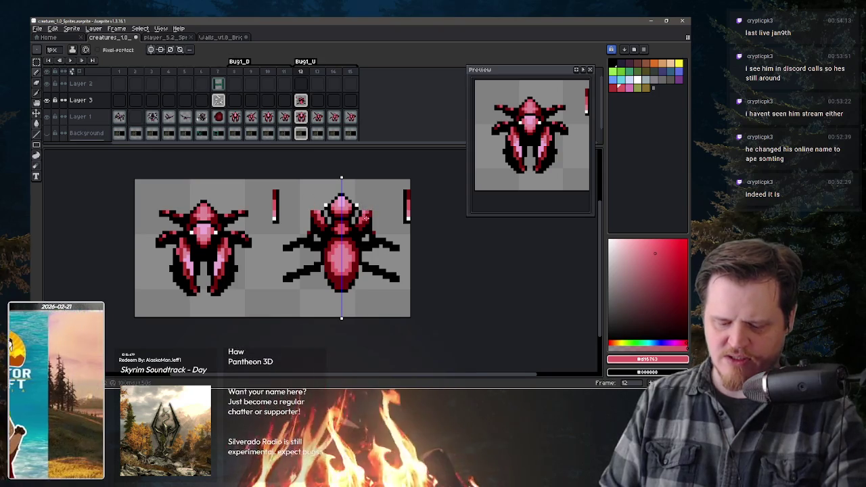
alt+click(363, 209)
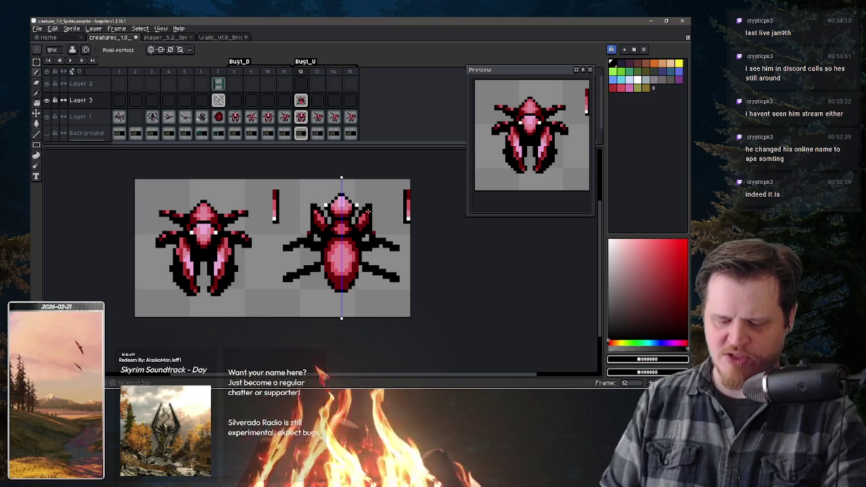
key(b)
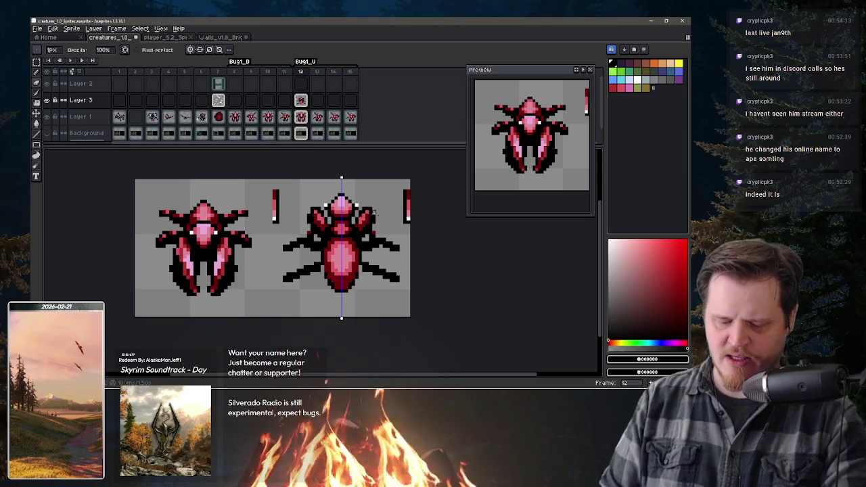
key(e)
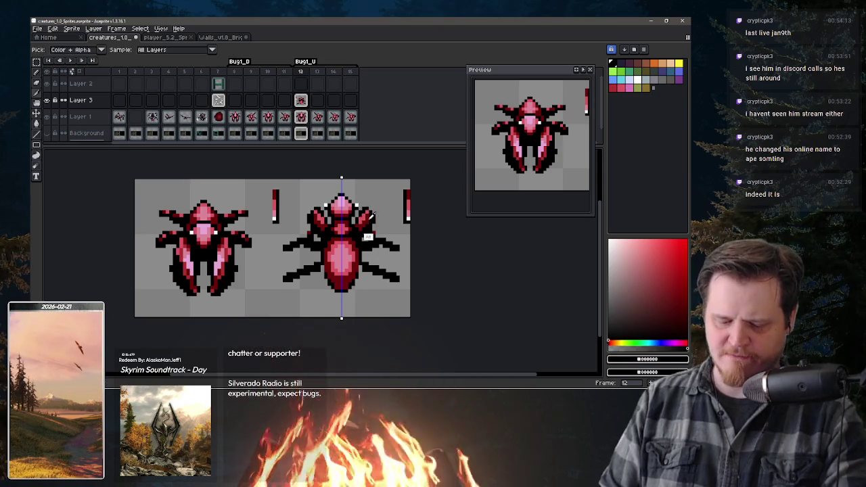
alt+click(368, 233)
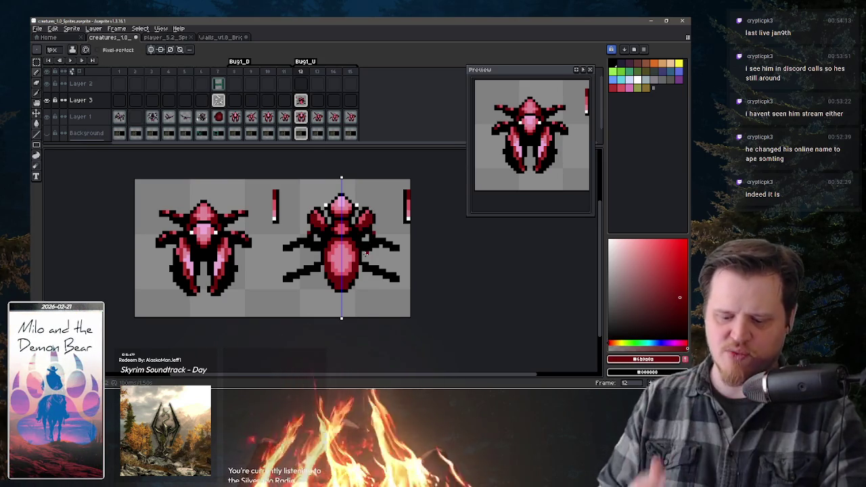
key(b)
Paint light pink highlights on the front shoulder segments, using pinks sampled from the sprite
key(e)
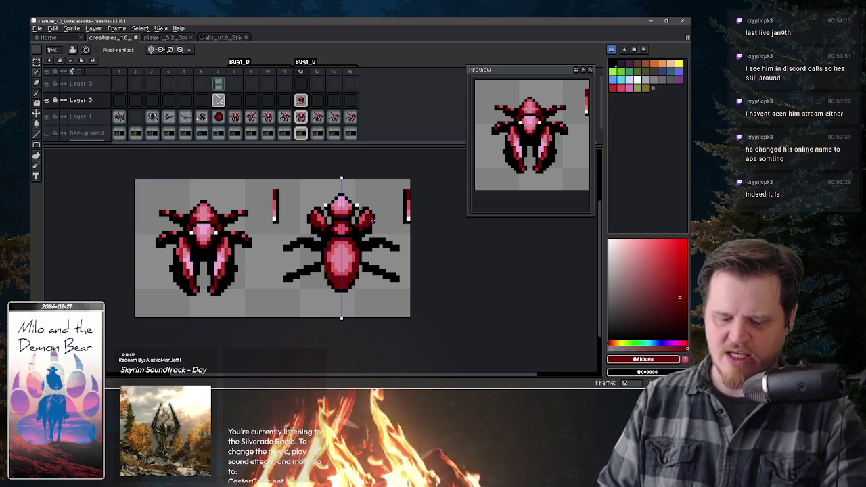
key(alt)
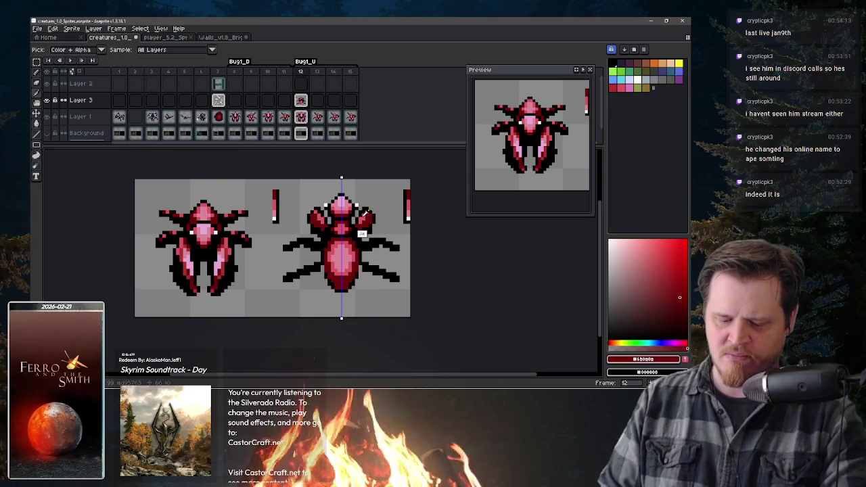
alt+click(363, 212)
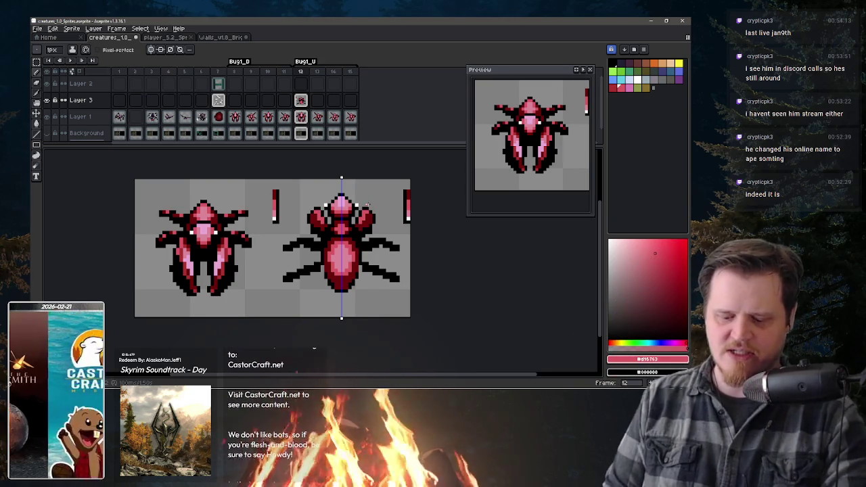
key(b)
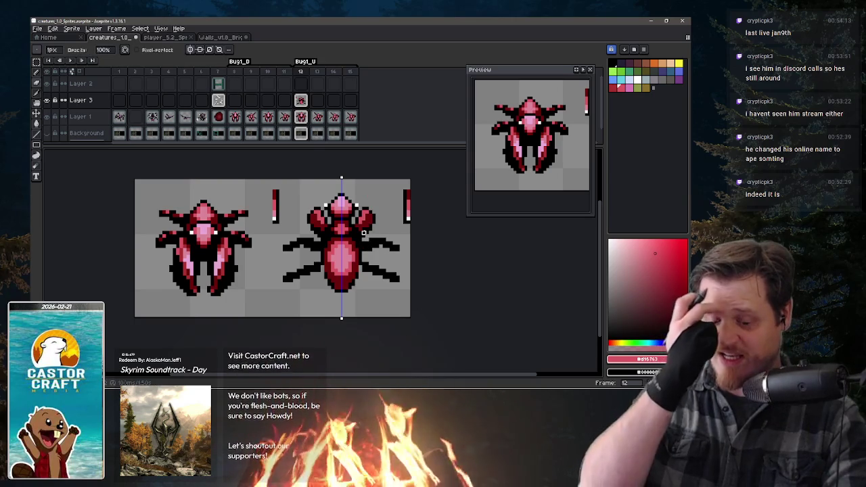
key(i)
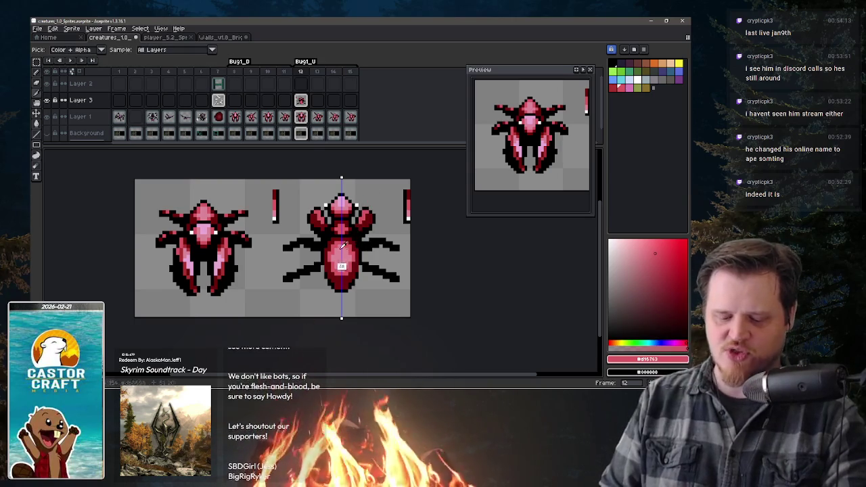
alt+click(347, 247)
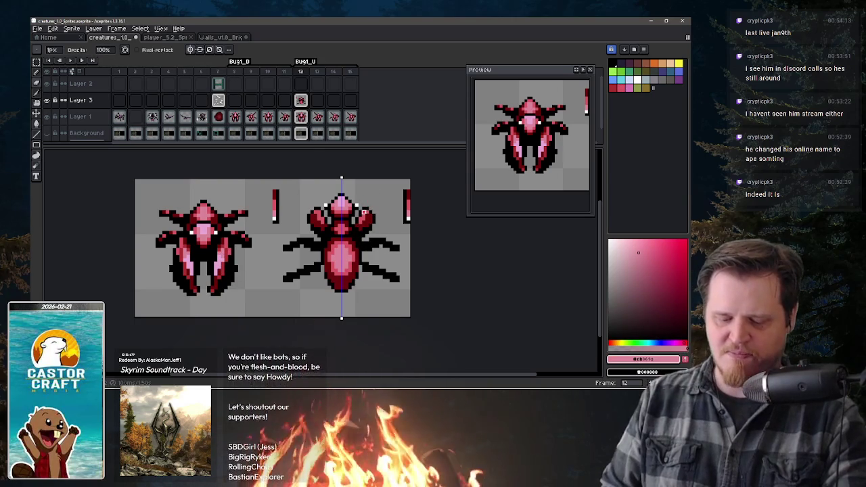
key(e)
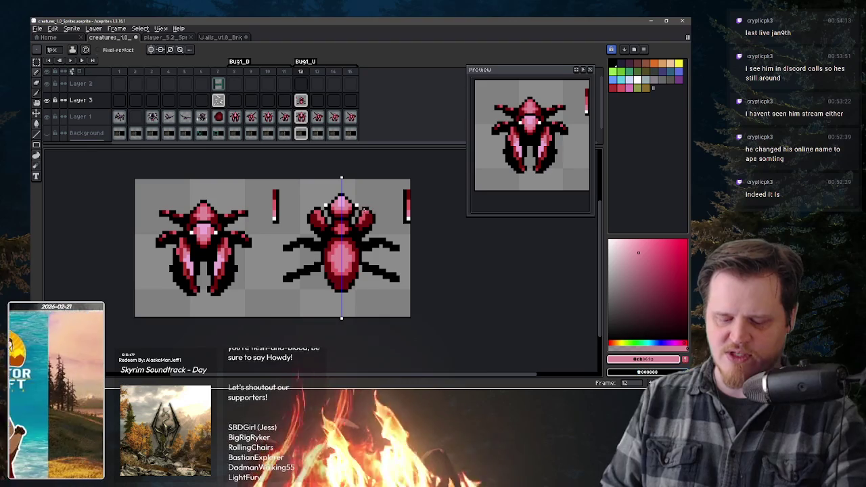
alt+click(366, 215)
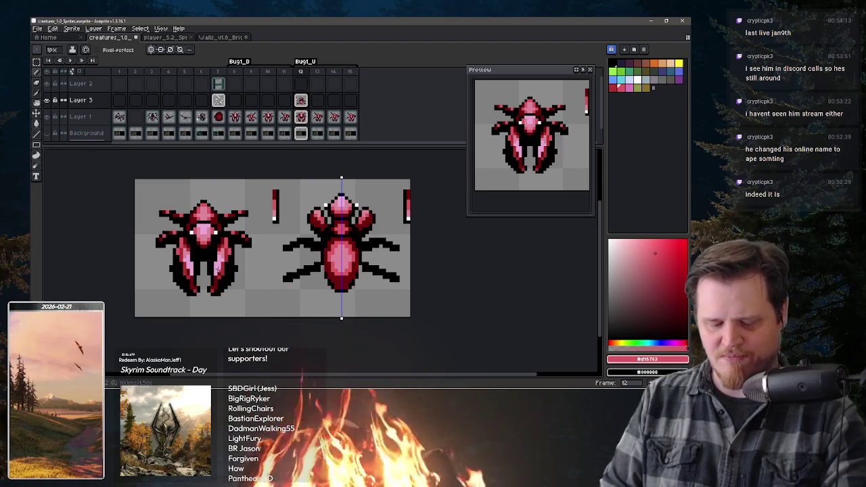
alt+click(364, 210)
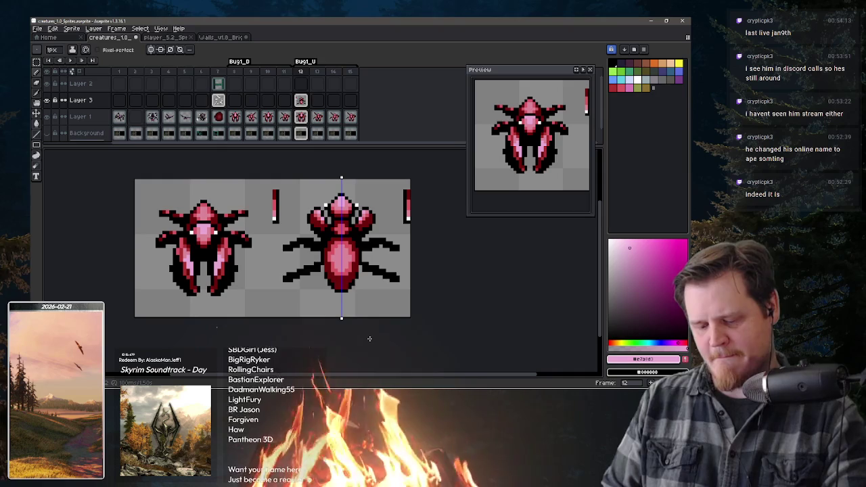
Undo a stray stroke and redraw the legs thicker and longer in dark red and black
alt+click(379, 240)
key(ctrl)
key(ctrl+z)
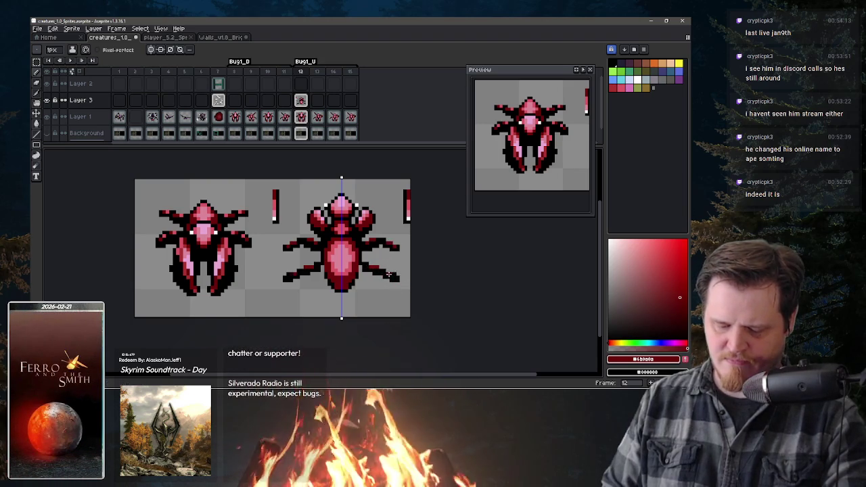
alt+click(321, 269)
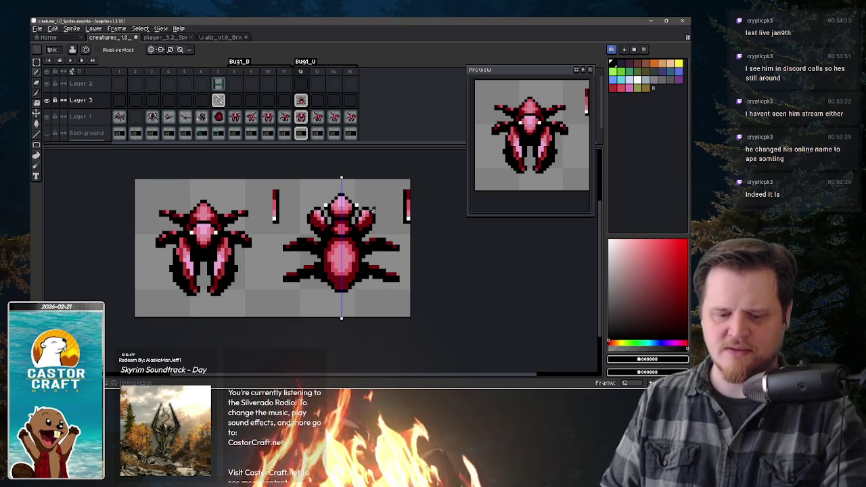
Reposition the middle legs and drag the lower legs into new spots beside the abdomen
mouse_move(366, 253)
mouse_down()
mouse_move(364, 241)
mouse_move(390, 266)
mouse_move(384, 249)
mouse_up()
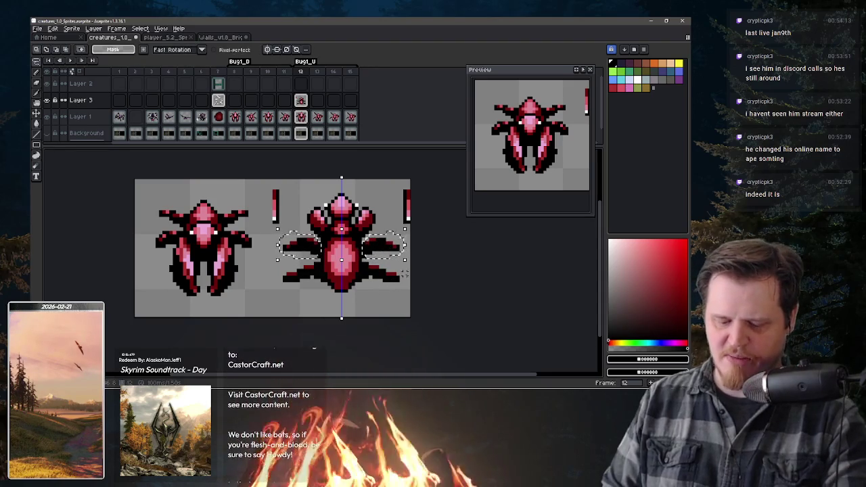
key(ctrl+d)
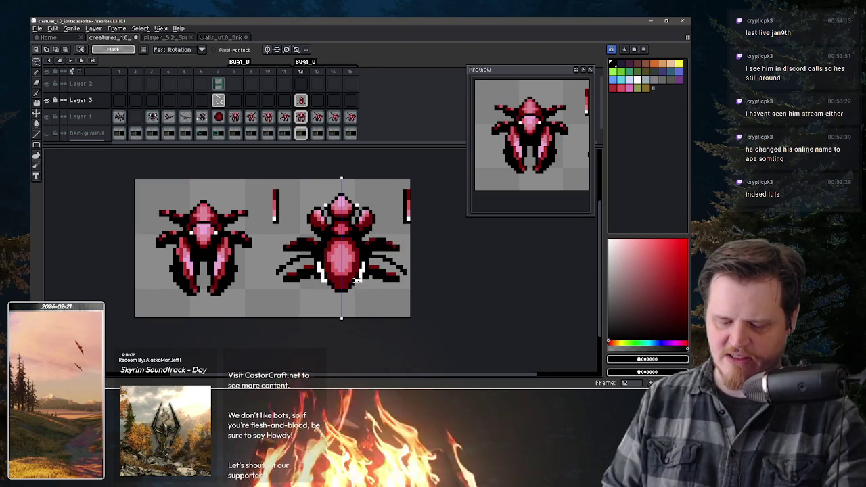
drag(411, 306, 264, 249)
drag(401, 288, 398, 283)
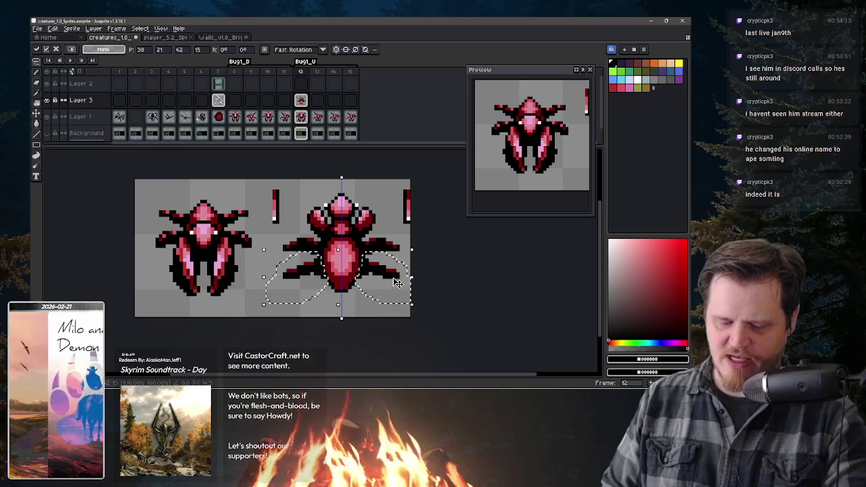
key(ctrl+d)
key(b)
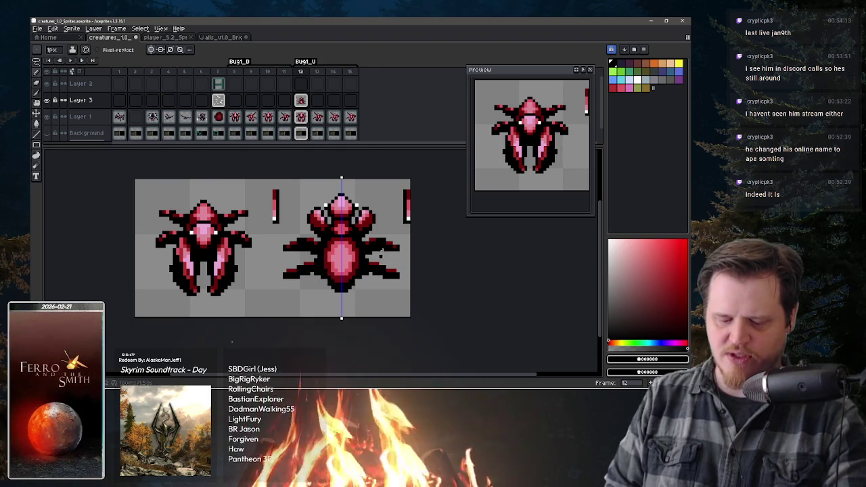
Sample the bug's pink and repaint the abdomen shading, tidying the lower legs
key(i)
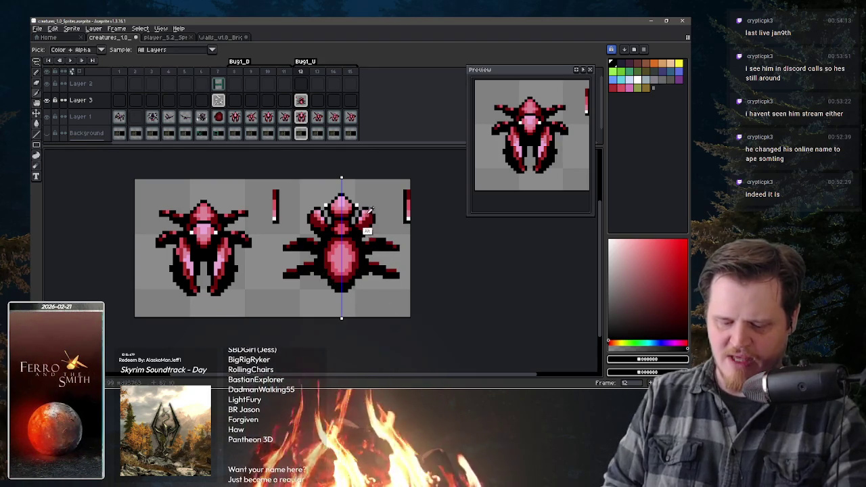
click(187, 230)
key(b)
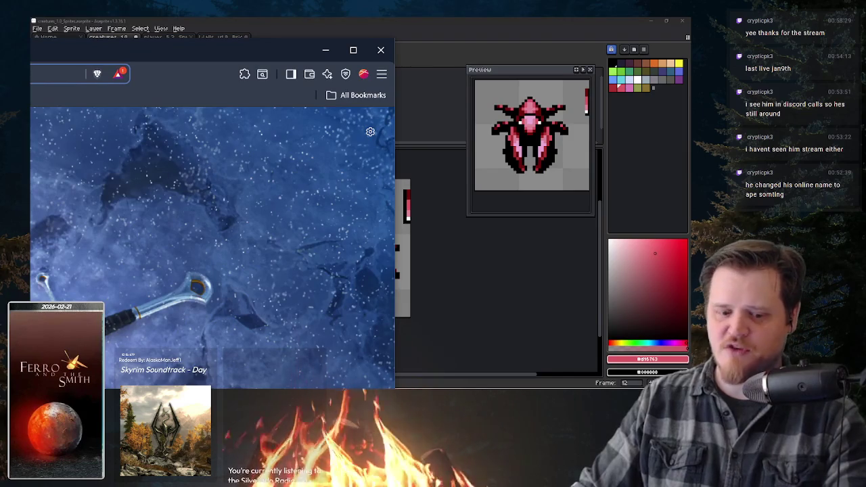
Reload the page from Brave's address bar, then switch back to Aseprite
key(ctrl+l)
key(Return)
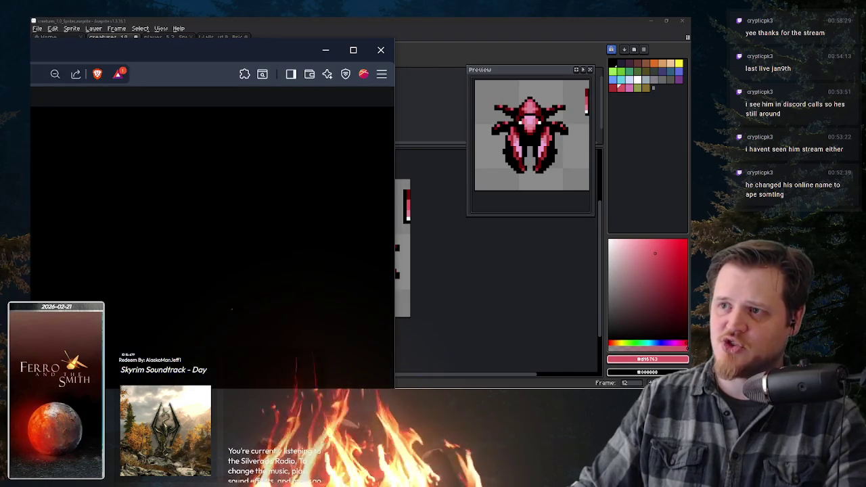
key(alt+Tab)
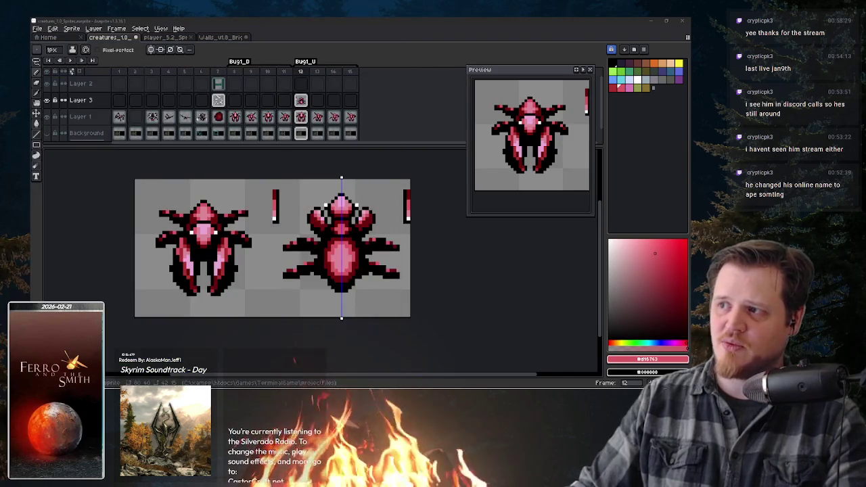